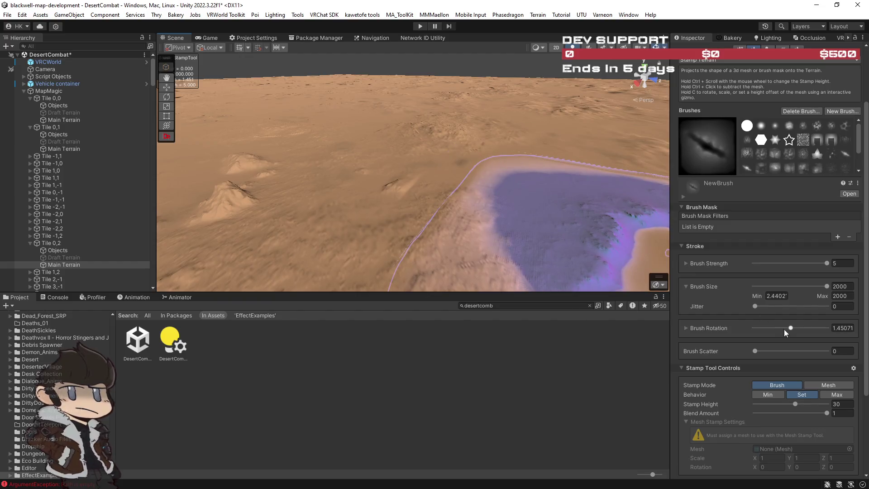
# Stamp a raised rocky mound at brush rotation -7.48, then select the NewBrush 17 shape
pyautogui.moveTo(790, 329); pyautogui.dragTo(788, 330)
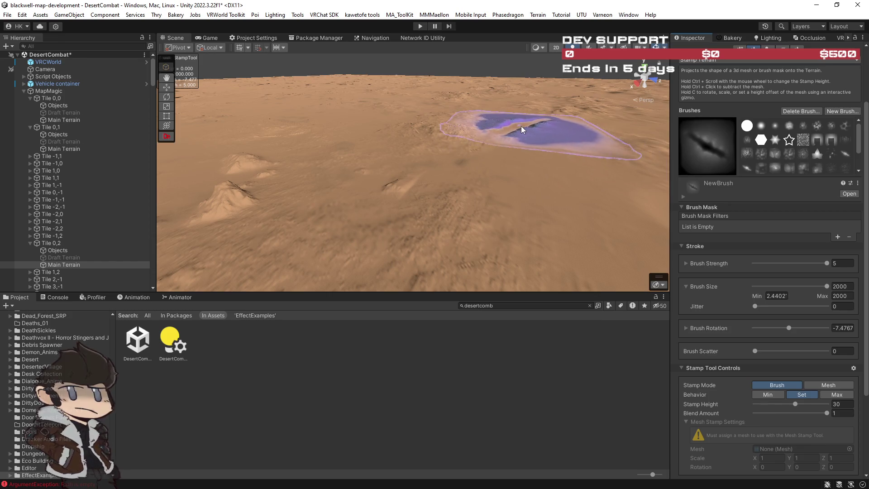
pyautogui.scroll(-5, 528, 149)
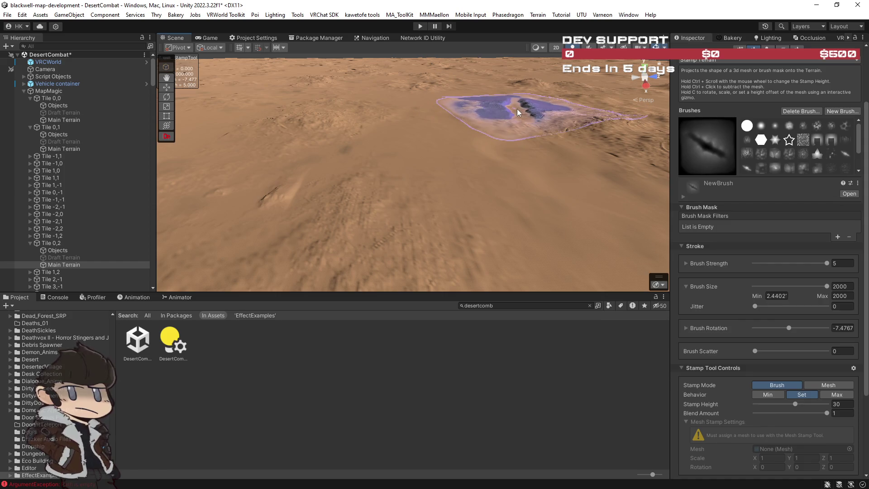
pyautogui.click(490, 117)
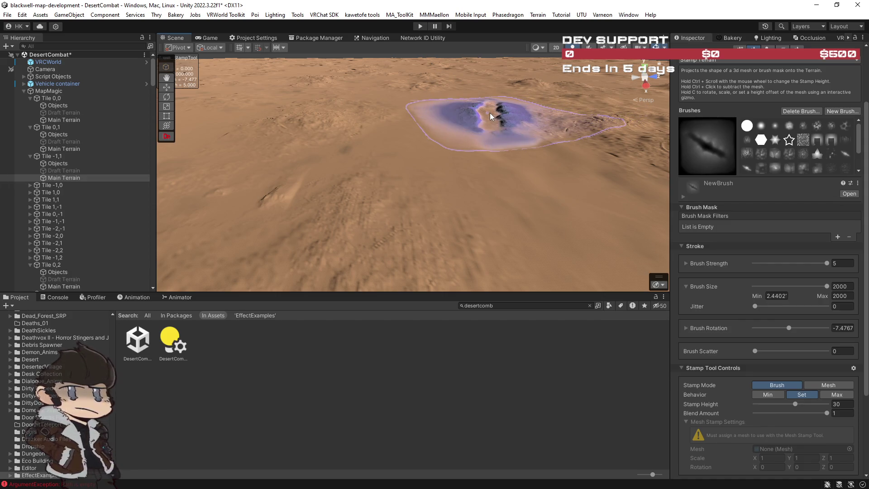
pyautogui.moveTo(490, 116)
pyautogui.mouseDown()
pyautogui.moveTo(570, 76)
pyautogui.moveTo(357, 76)
pyautogui.moveTo(656, 167)
pyautogui.mouseUp()
pyautogui.click(775, 156)
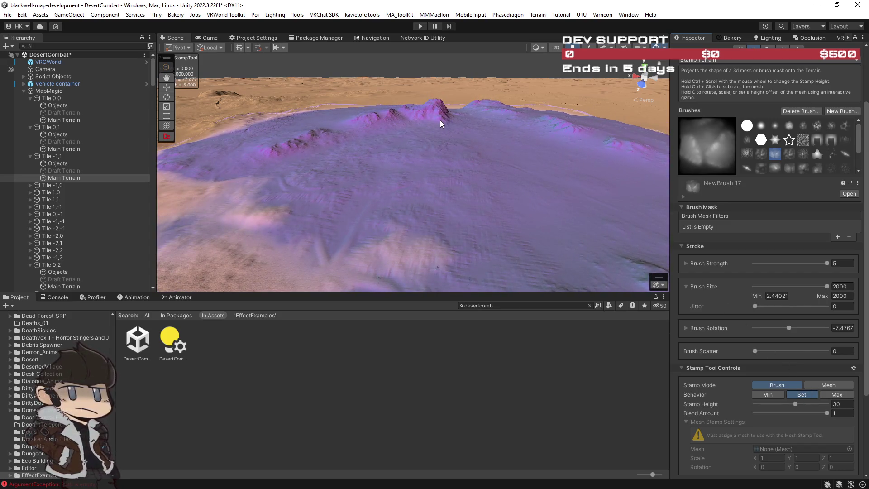
# Stamp ridged mountain ranges with NewBrush 18 at rotation -74.43 and size 2000
pyautogui.moveTo(440, 121)
pyautogui.mouseDown()
pyautogui.moveTo(615, 121)
pyautogui.moveTo(503, 101)
pyautogui.moveTo(590, 78)
pyautogui.moveTo(568, 105)
pyautogui.moveTo(634, 140)
pyautogui.moveTo(588, 145)
pyautogui.moveTo(592, 126)
pyautogui.moveTo(814, 170)
pyautogui.mouseUp()
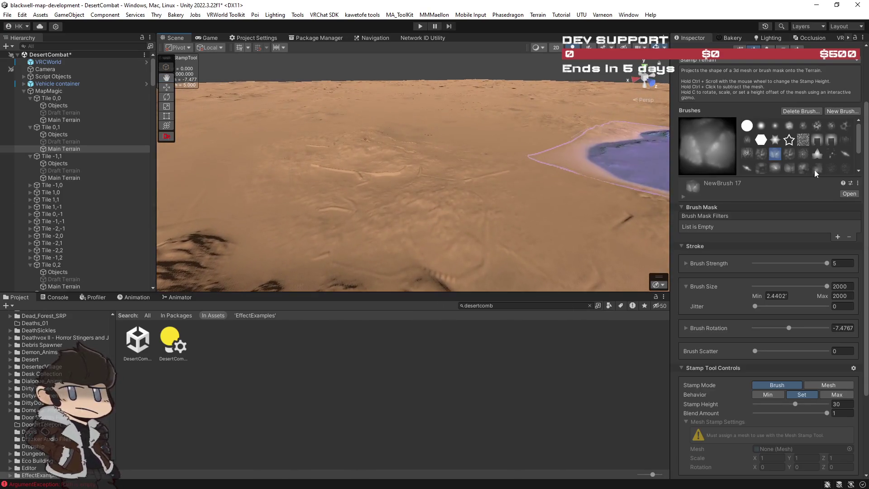
pyautogui.click(789, 154)
pyautogui.moveTo(485, 184)
pyautogui.mouseDown()
pyautogui.moveTo(528, 171)
pyautogui.moveTo(477, 169)
pyautogui.moveTo(411, 150)
pyautogui.moveTo(412, 168)
pyautogui.mouseUp()
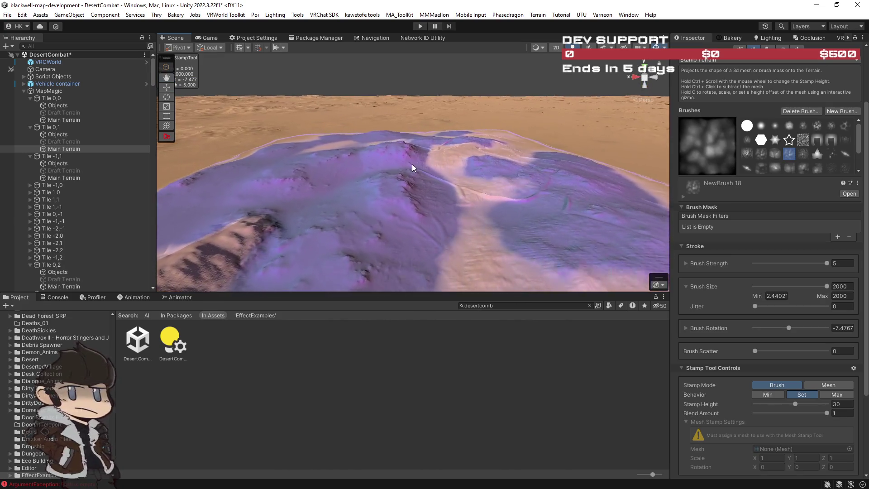
pyautogui.moveTo(494, 160)
pyautogui.mouseDown()
pyautogui.moveTo(475, 141)
pyautogui.moveTo(417, 125)
pyautogui.moveTo(330, 165)
pyautogui.moveTo(277, 164)
pyautogui.moveTo(237, 188)
pyautogui.moveTo(411, 172)
pyautogui.mouseUp()
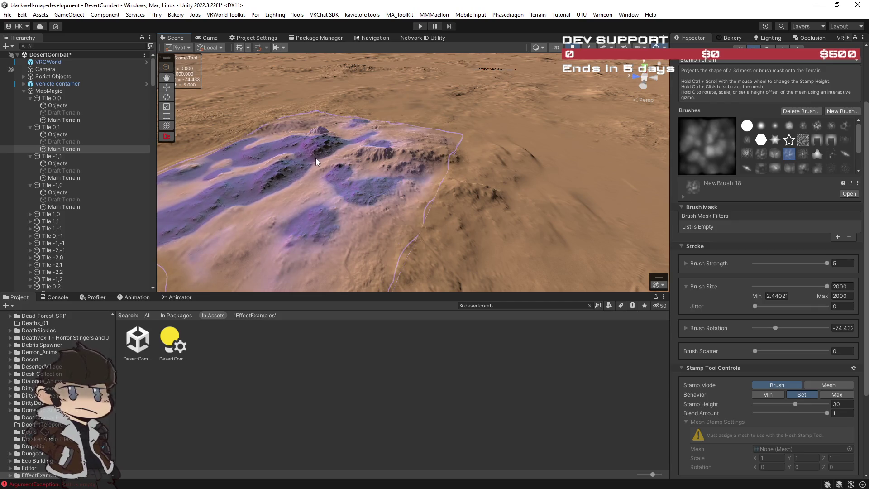
pyautogui.moveTo(493, 141); pyautogui.dragTo(326, 103)
pyautogui.moveTo(249, 113)
pyautogui.mouseDown()
pyautogui.moveTo(269, 127)
pyautogui.moveTo(344, 95)
pyautogui.moveTo(462, 129)
pyautogui.moveTo(368, 117)
pyautogui.moveTo(334, 100)
pyautogui.mouseUp()
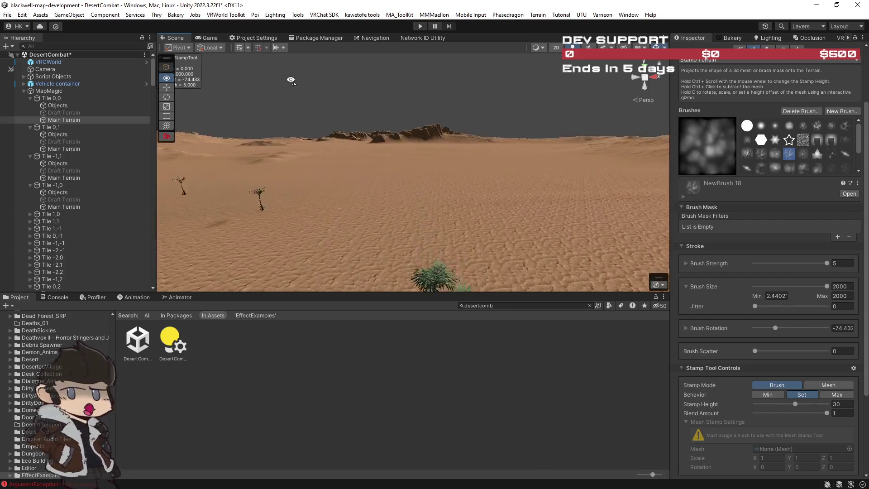
# Stamp a patch of tall spiky ridges with the BrushCustom01 shape
pyautogui.moveTo(368, 95)
pyautogui.mouseDown()
pyautogui.moveTo(389, 122)
pyautogui.moveTo(643, 145)
pyautogui.mouseUp()
pyautogui.click(803, 140)
pyautogui.click(444, 184)
# Try NewBrush, NewBrush 13, 14 and 15, then settle on the NewBrush 17 ripple shape
pyautogui.click(804, 153)
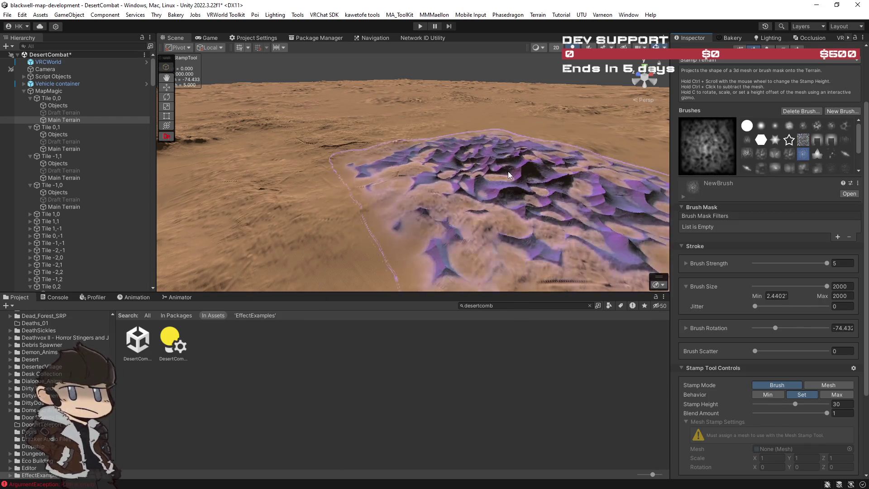
pyautogui.moveTo(398, 185)
pyautogui.mouseDown()
pyautogui.moveTo(406, 203)
pyautogui.moveTo(398, 212)
pyautogui.moveTo(472, 208)
pyautogui.moveTo(413, 195)
pyautogui.moveTo(462, 164)
pyautogui.mouseUp()
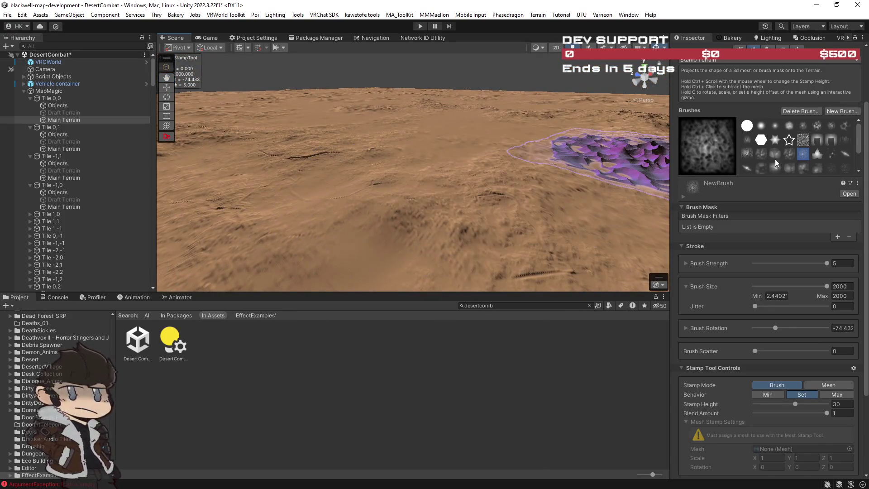
pyautogui.scroll(-3, 795, 156)
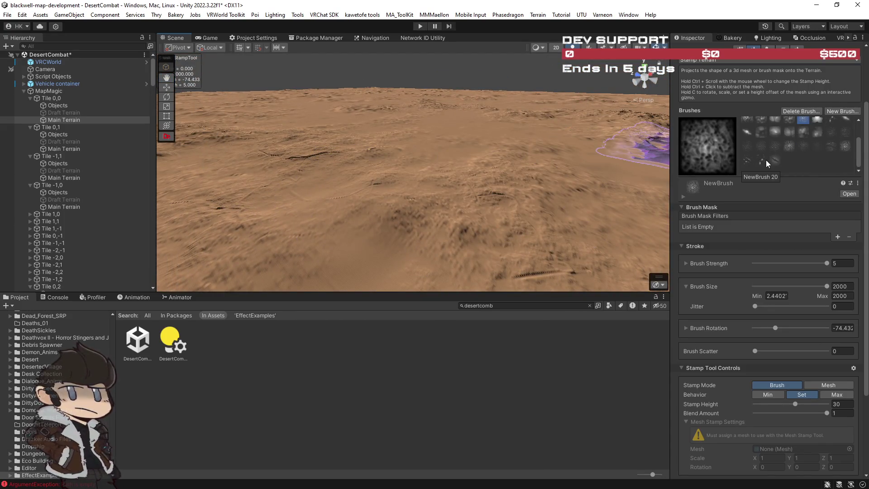
pyautogui.click(775, 146)
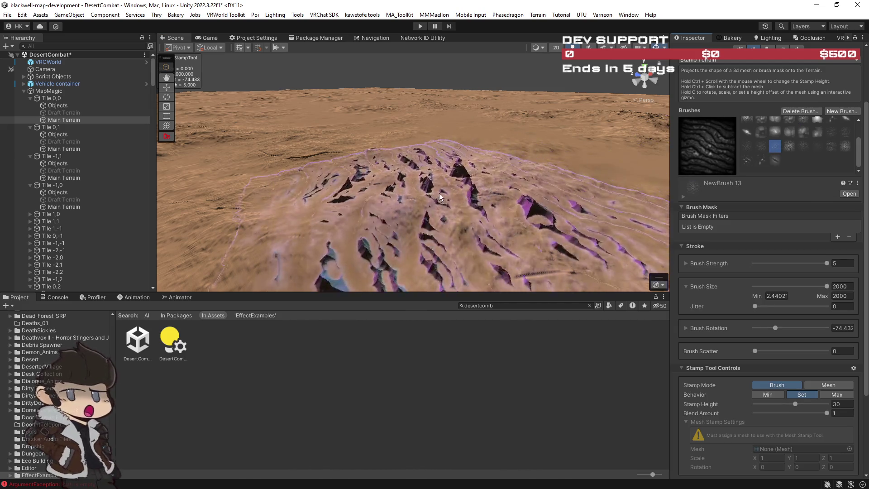
pyautogui.click(790, 147)
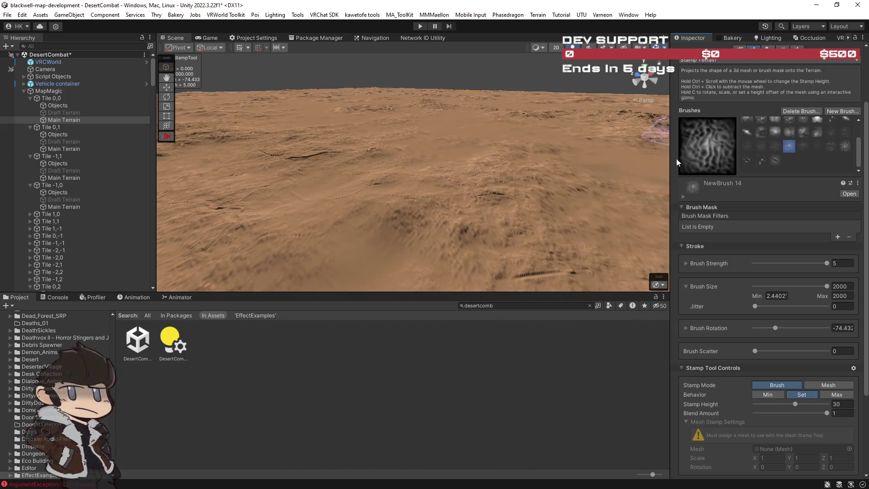
pyautogui.click(803, 145)
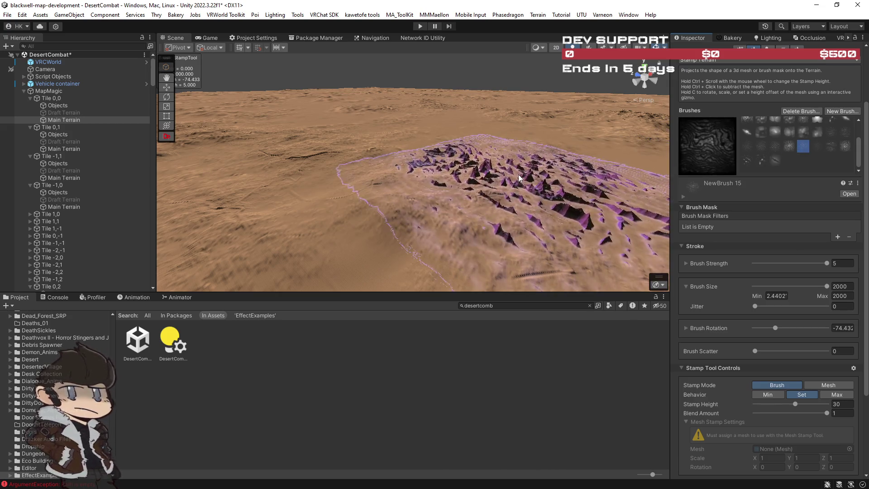
pyautogui.click(832, 145)
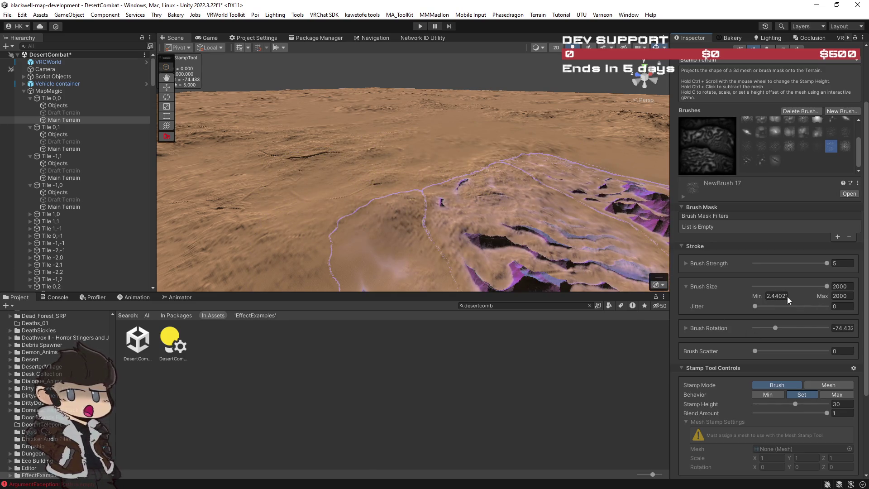
# Raise the brush size limit to 5000 and enlarge the NewBrush 17 stamp to 5000
pyautogui.click(837, 296)
pyautogui.write('5000')
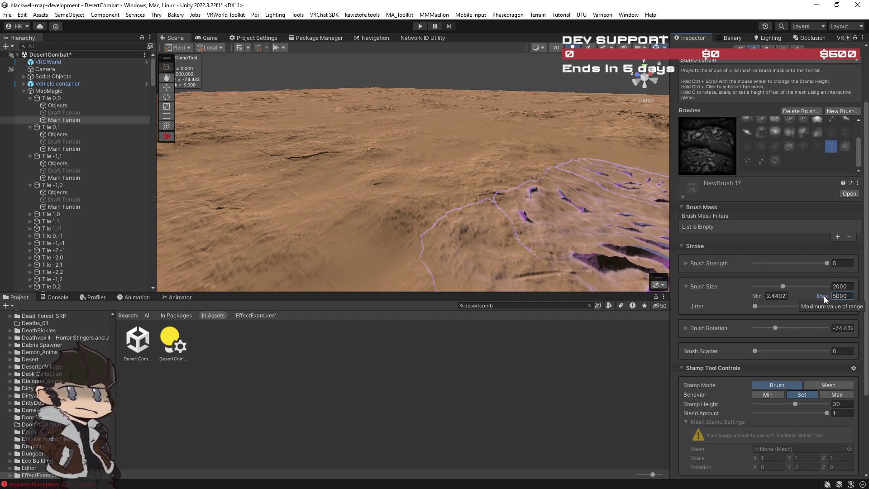
pyautogui.moveTo(783, 286); pyautogui.dragTo(832, 286)
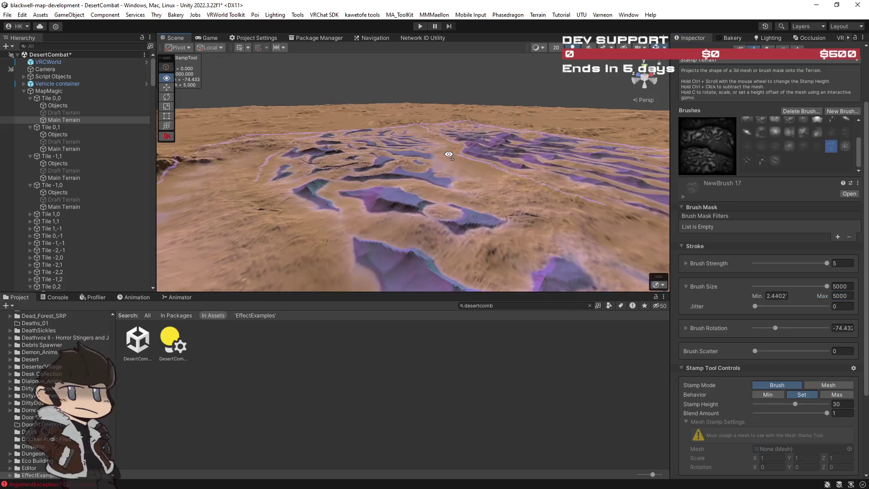
pyautogui.moveTo(448, 154)
pyautogui.mouseDown()
pyautogui.moveTo(30, 166)
pyautogui.moveTo(851, 165)
pyautogui.moveTo(777, 164)
pyautogui.moveTo(826, 157)
pyautogui.moveTo(20, 156)
pyautogui.moveTo(843, 145)
pyautogui.moveTo(13, 129)
pyautogui.moveTo(35, 119)
pyautogui.moveTo(784, 123)
pyautogui.moveTo(772, 169)
pyautogui.moveTo(697, 162)
pyautogui.moveTo(756, 209)
pyautogui.mouseUp()
pyautogui.scroll(3, 759, 213)
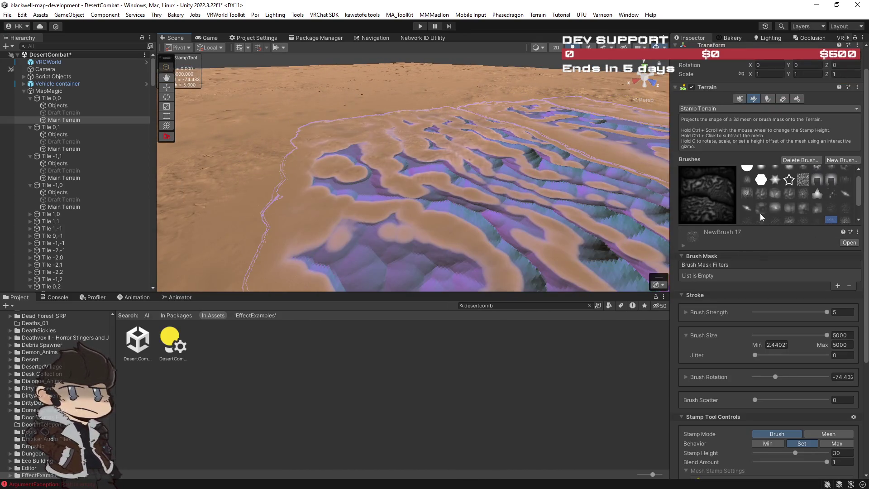
pyautogui.scroll(1, 767, 178)
pyautogui.click(737, 110)
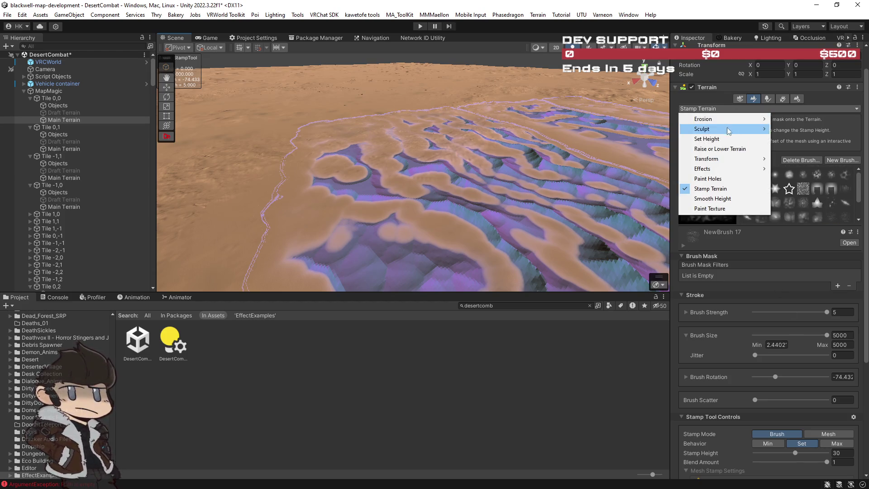
# Switch to Set Height with a soft round brush and a 200 size range
pyautogui.click(713, 138)
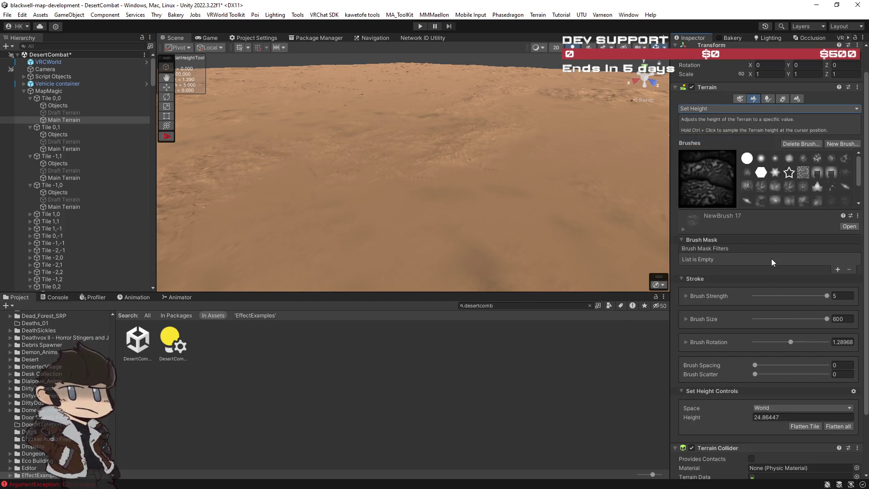
pyautogui.click(685, 318)
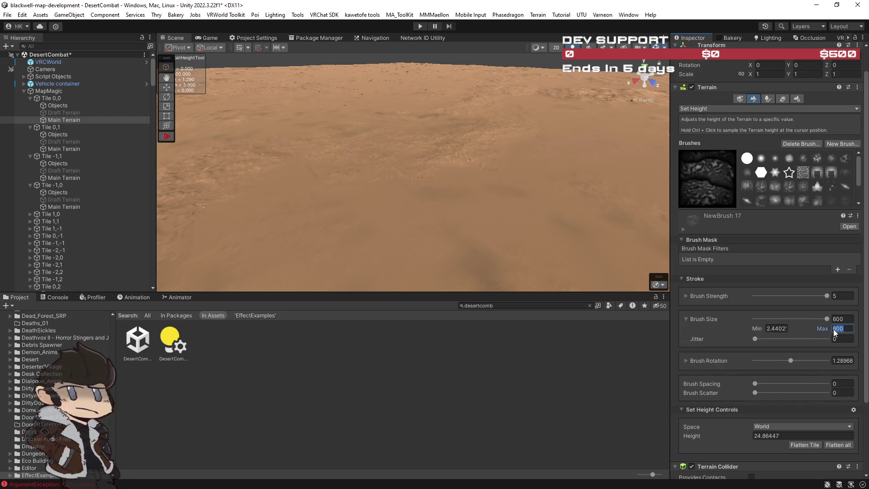
pyautogui.write('2000')
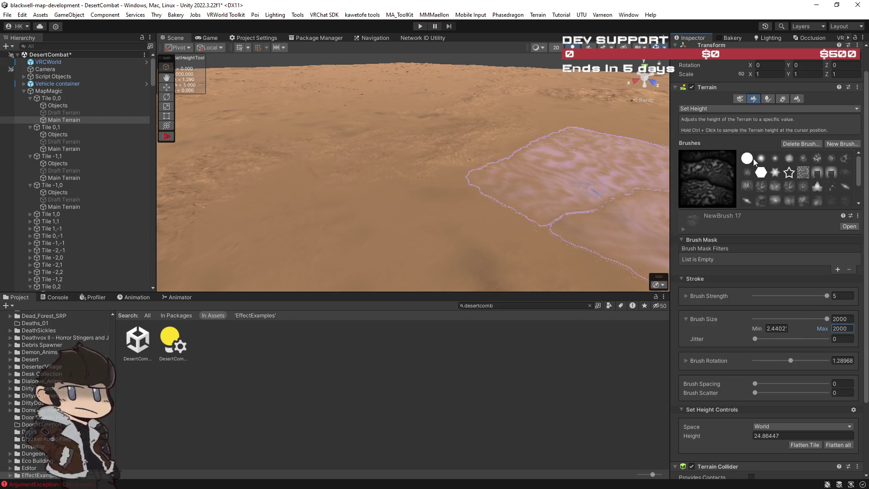
pyautogui.click(759, 161)
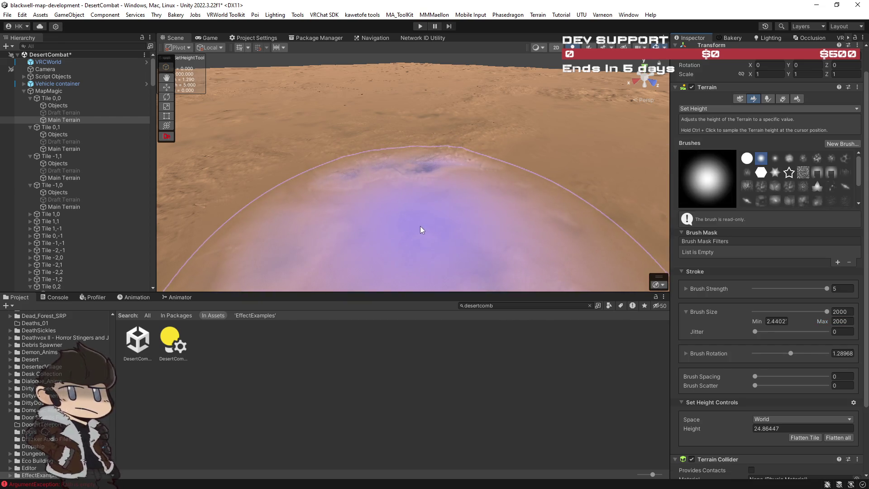
# Flatten terrain patches around the rocky ridge to height 24.68731
pyautogui.keyDown('ctrl'); pyautogui.click(423, 227); pyautogui.keyUp('ctrl')
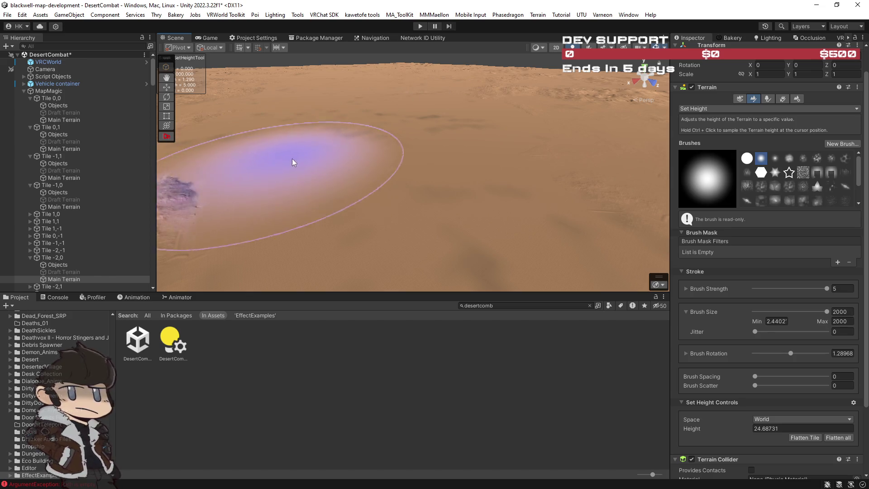
pyautogui.moveTo(317, 170)
pyautogui.mouseDown()
pyautogui.moveTo(377, 172)
pyautogui.moveTo(349, 151)
pyautogui.moveTo(488, 131)
pyautogui.mouseUp()
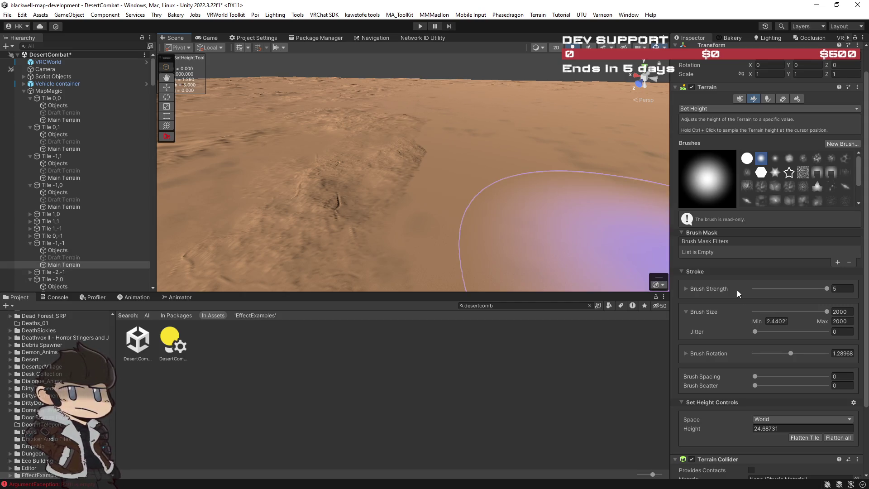
pyautogui.click(835, 323)
pyautogui.write('4000')
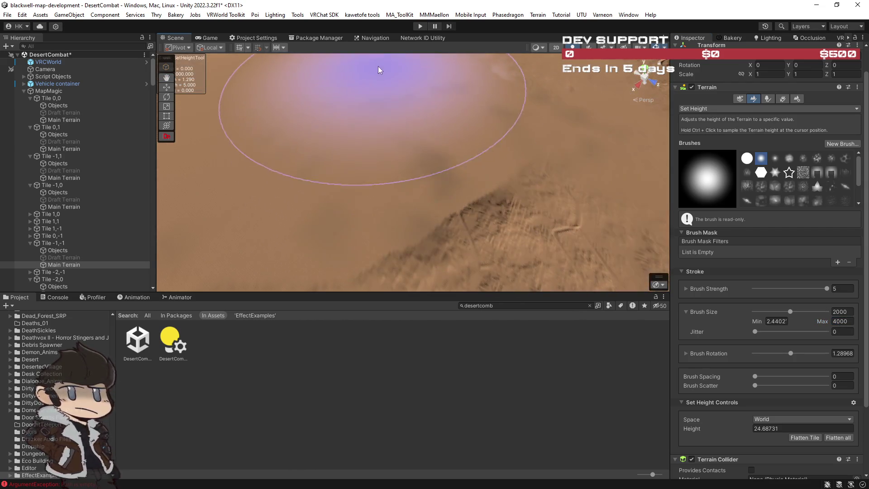
pyautogui.moveTo(412, 89)
pyautogui.mouseDown()
pyautogui.moveTo(443, 97)
pyautogui.moveTo(471, 86)
pyautogui.moveTo(636, 102)
pyautogui.moveTo(417, 91)
pyautogui.moveTo(340, 101)
pyautogui.moveTo(400, 121)
pyautogui.moveTo(425, 142)
pyautogui.moveTo(417, 142)
pyautogui.mouseUp()
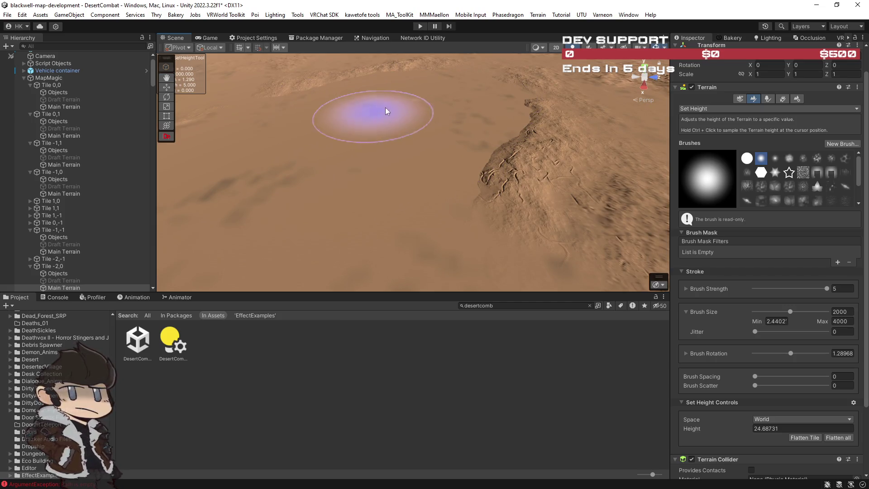
pyautogui.moveTo(462, 105); pyautogui.dragTo(442, 115)
pyautogui.click(556, 120)
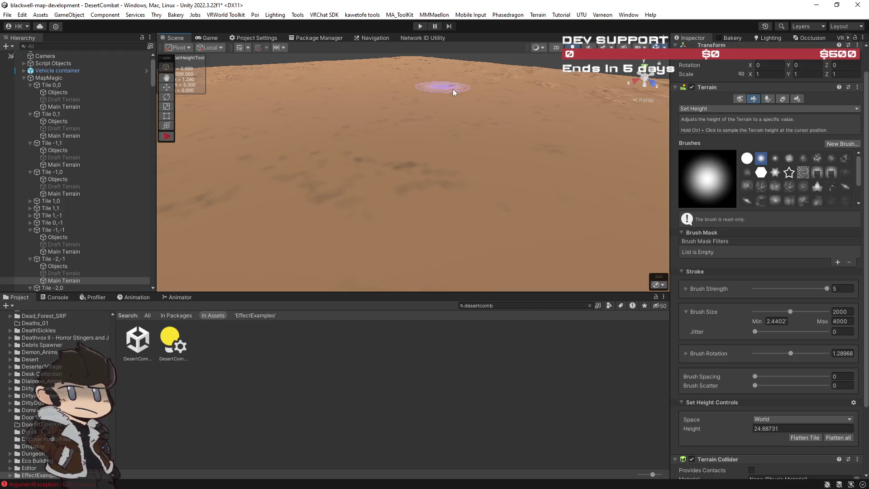
pyautogui.moveTo(611, 142)
pyautogui.mouseDown()
pyautogui.moveTo(640, 131)
pyautogui.moveTo(488, 112)
pyautogui.moveTo(407, 178)
pyautogui.moveTo(291, 145)
pyautogui.moveTo(588, 175)
pyautogui.moveTo(546, 240)
pyautogui.moveTo(583, 212)
pyautogui.moveTo(759, 243)
pyautogui.mouseUp()
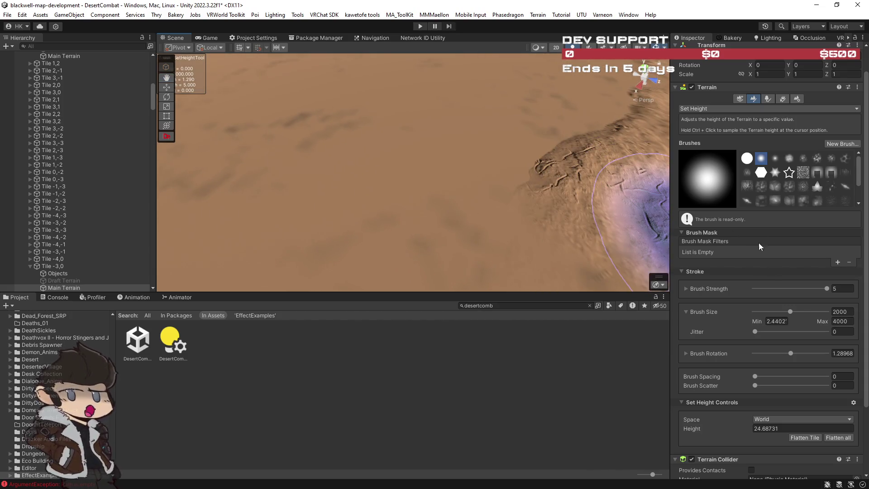
# Return to Stamp Terrain and try several ripple brushes, ending on NewBrush 15
pyautogui.click(721, 108)
pyautogui.click(728, 187)
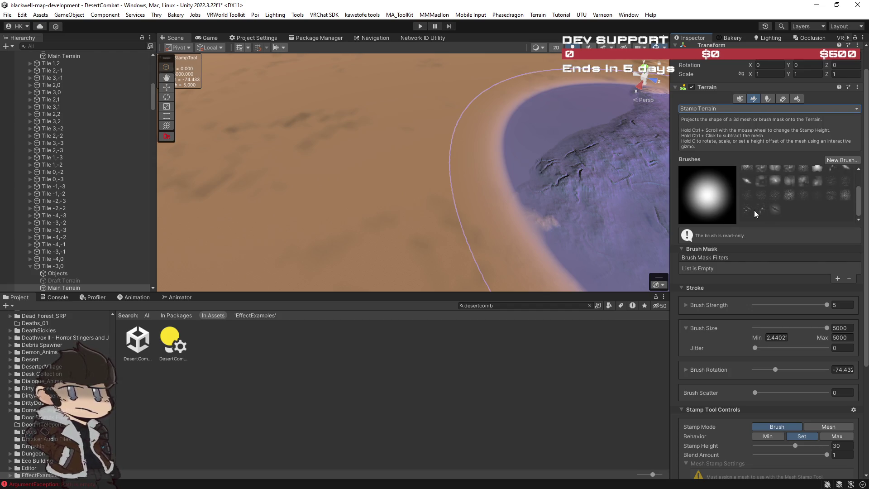
pyautogui.click(748, 209)
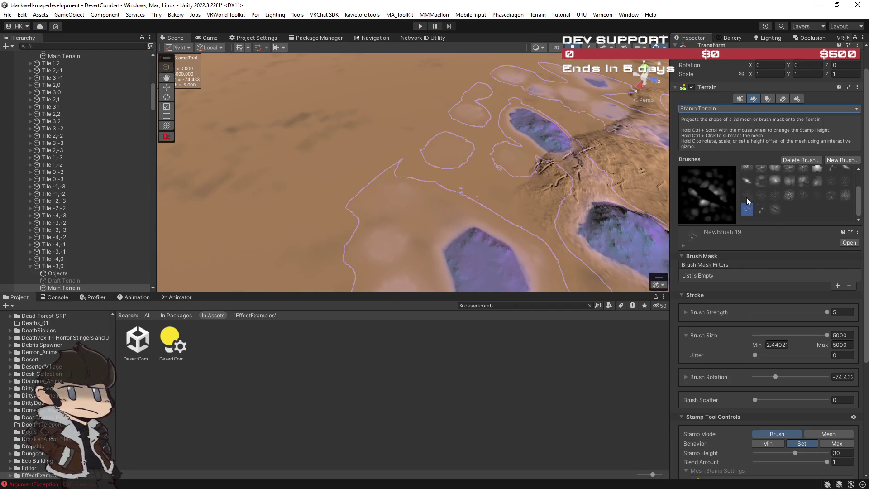
pyautogui.click(746, 196)
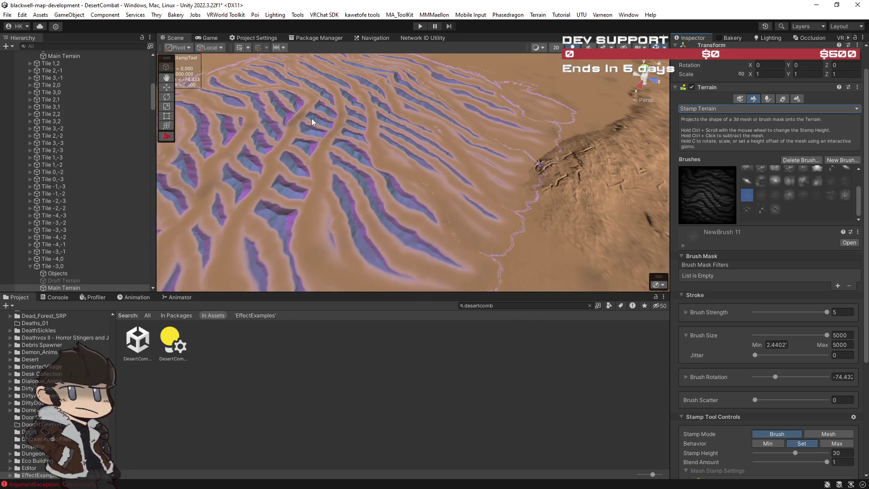
pyautogui.click(761, 196)
pyautogui.moveTo(636, 181)
pyautogui.mouseDown()
pyautogui.moveTo(384, 132)
pyautogui.moveTo(394, 130)
pyautogui.moveTo(347, 128)
pyautogui.moveTo(343, 115)
pyautogui.moveTo(289, 127)
pyautogui.mouseUp()
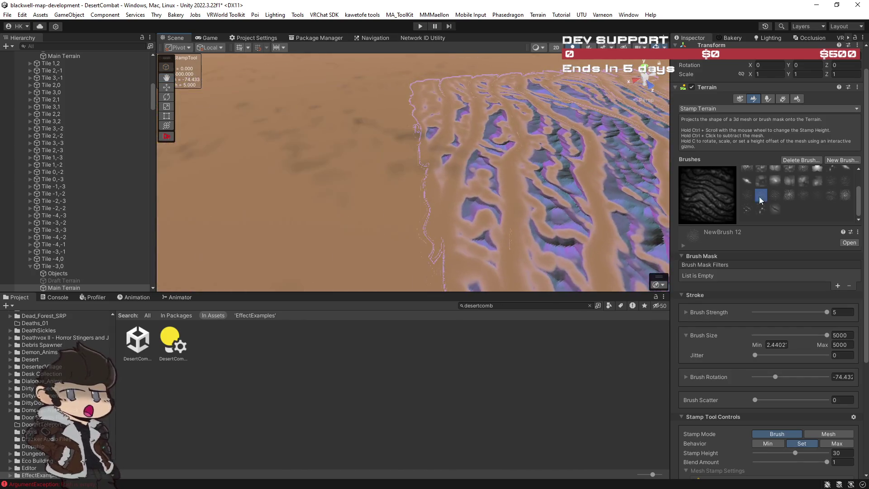
pyautogui.click(775, 194)
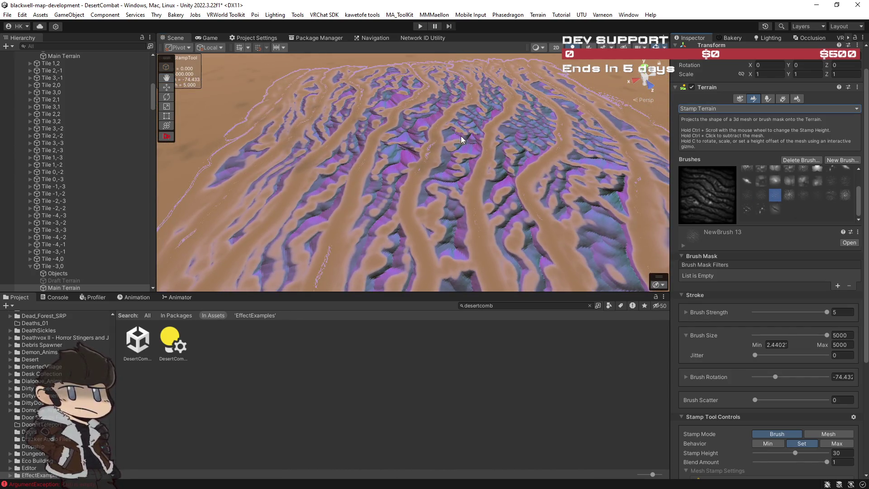
pyautogui.click(789, 195)
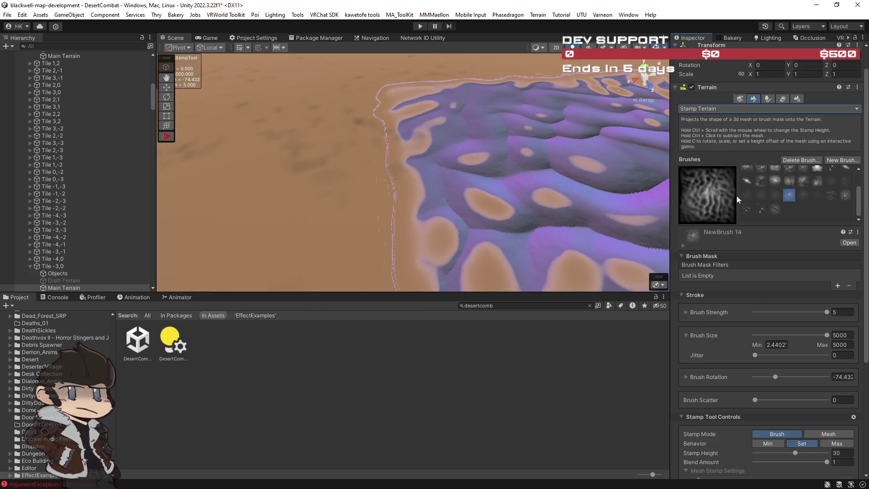
pyautogui.click(803, 194)
# Fly over the desert and enlarge the Scene view to survey the dune fields
pyautogui.moveTo(487, 158)
pyautogui.mouseDown()
pyautogui.moveTo(423, 164)
pyautogui.moveTo(440, 154)
pyautogui.mouseUp()
pyautogui.press('w')
pyautogui.press('w')
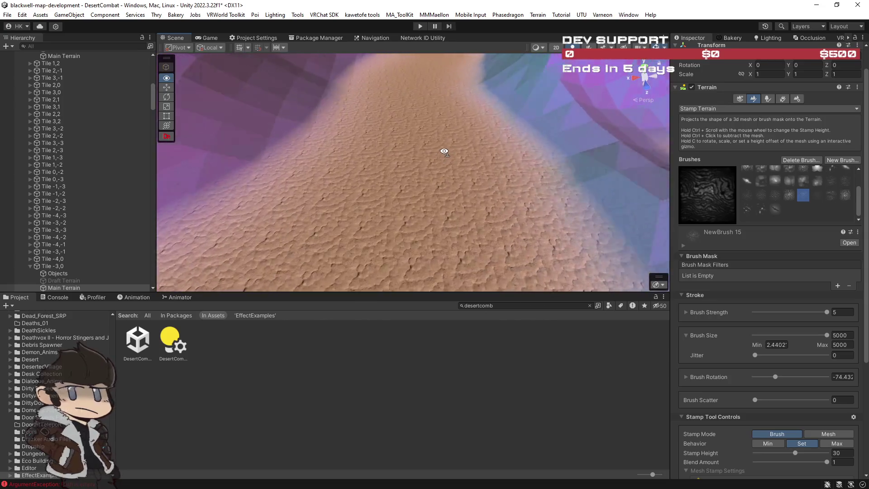
pyautogui.press('w')
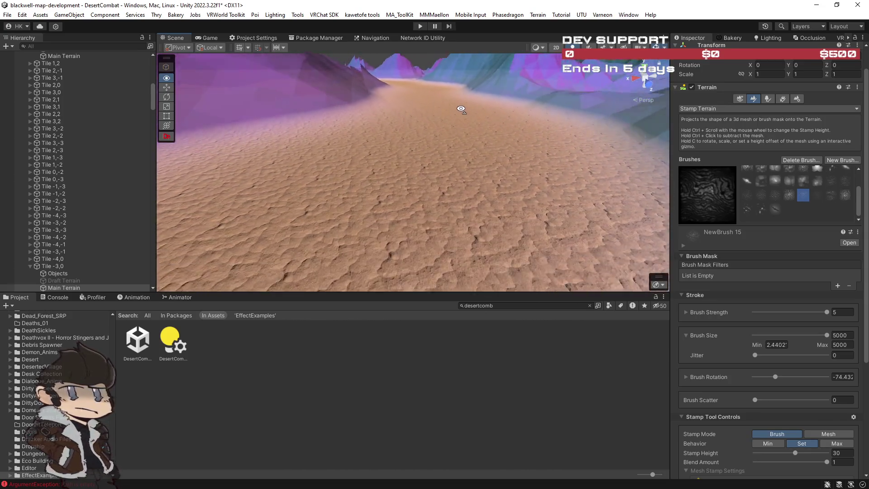
pyautogui.press('w')
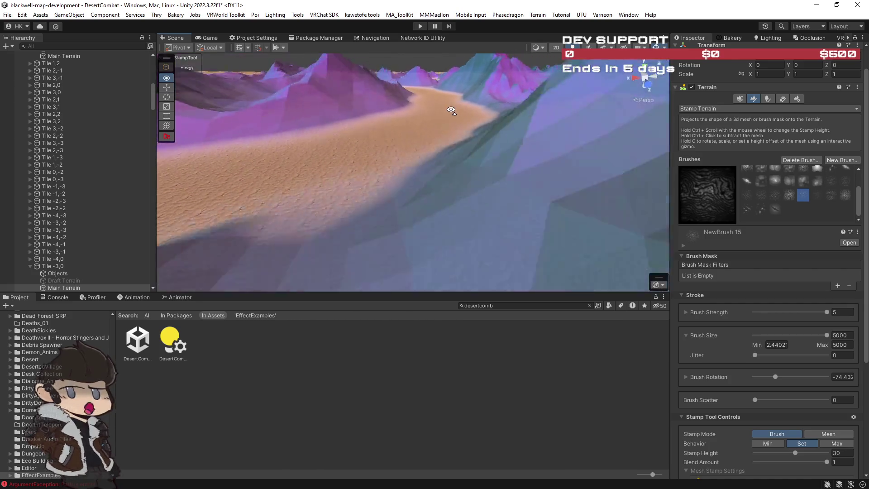
pyautogui.press('s')
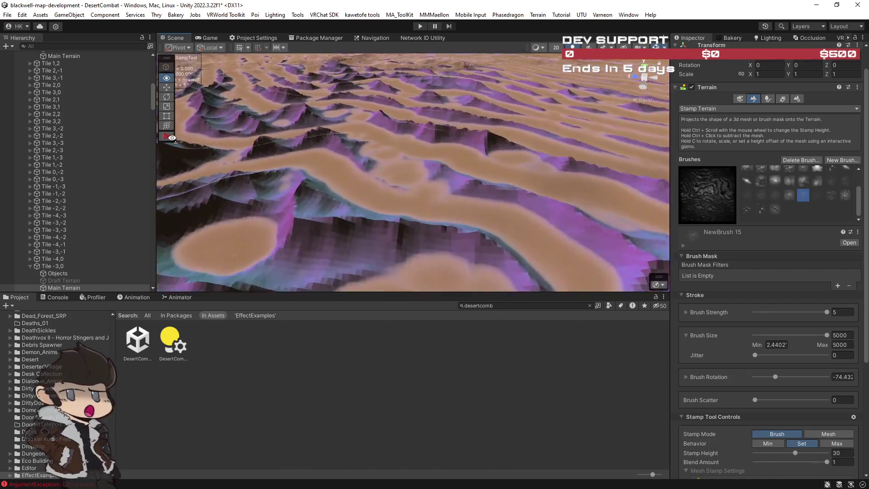
pyautogui.press('s')
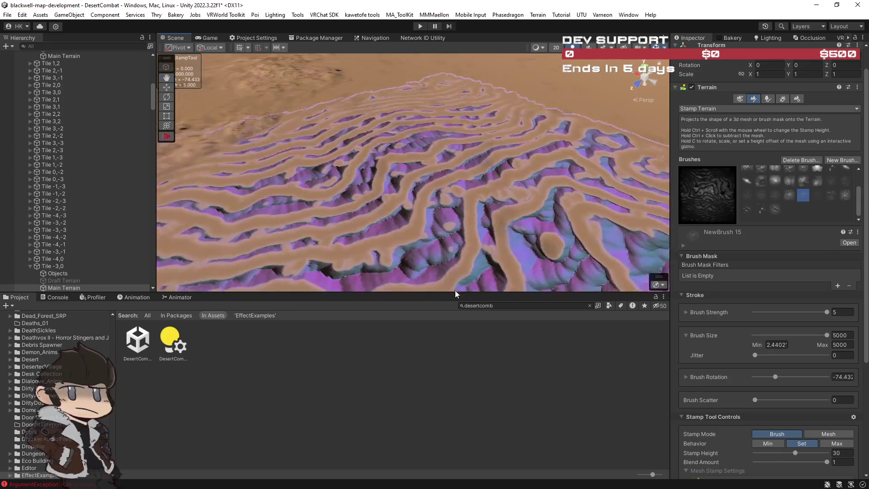
pyautogui.moveTo(460, 294); pyautogui.dragTo(460, 362)
pyautogui.moveTo(670, 200); pyautogui.dragTo(675, 199)
pyautogui.moveTo(156, 181)
pyautogui.mouseDown()
pyautogui.moveTo(136, 181)
pyautogui.moveTo(357, 203)
pyautogui.moveTo(675, 142)
pyautogui.moveTo(361, 121)
pyautogui.moveTo(380, 145)
pyautogui.moveTo(427, 151)
pyautogui.moveTo(575, 227)
pyautogui.moveTo(521, 265)
pyautogui.moveTo(594, 232)
pyautogui.moveTo(638, 154)
pyautogui.moveTo(691, 210)
pyautogui.moveTo(640, 181)
pyautogui.moveTo(607, 104)
pyautogui.moveTo(546, 73)
pyautogui.moveTo(432, 67)
pyautogui.moveTo(419, 85)
pyautogui.moveTo(143, 66)
pyautogui.moveTo(807, 87)
pyautogui.moveTo(765, 123)
pyautogui.mouseUp()
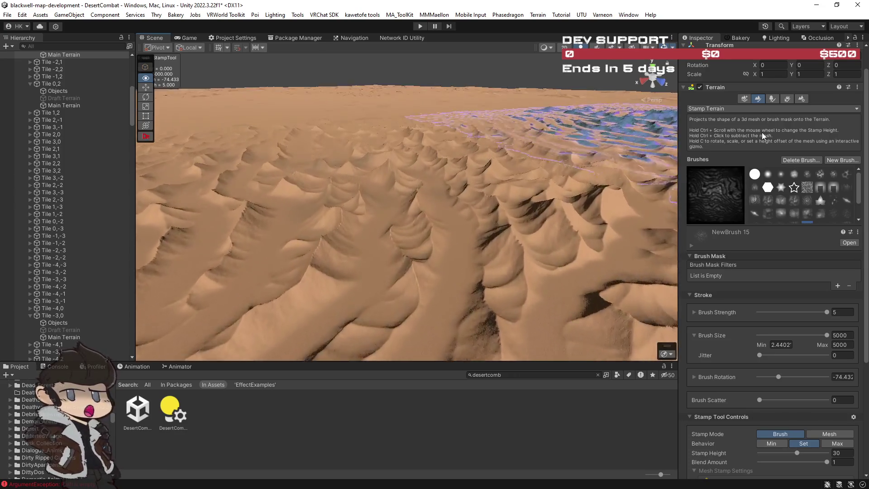
# Stamp flattened ripple bands across the existing dunes
pyautogui.click(500, 156)
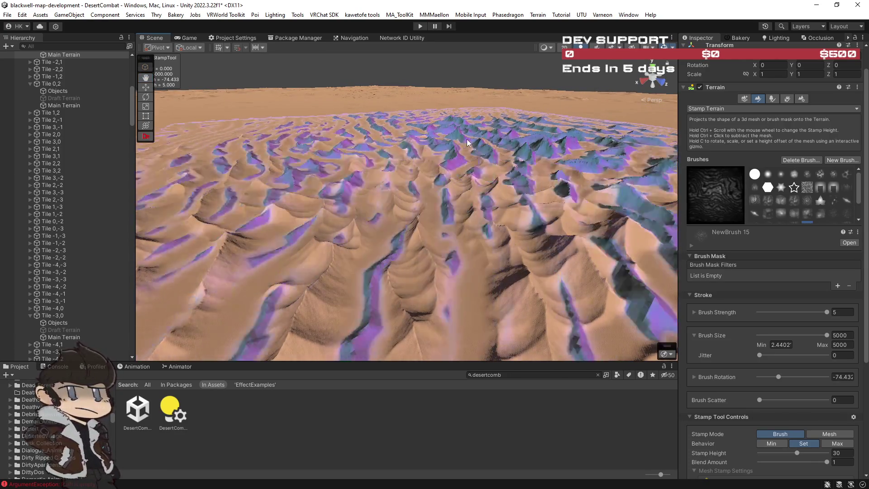
pyautogui.moveTo(483, 150)
pyautogui.mouseDown()
pyautogui.moveTo(466, 136)
pyautogui.moveTo(410, 141)
pyautogui.moveTo(432, 96)
pyautogui.mouseUp()
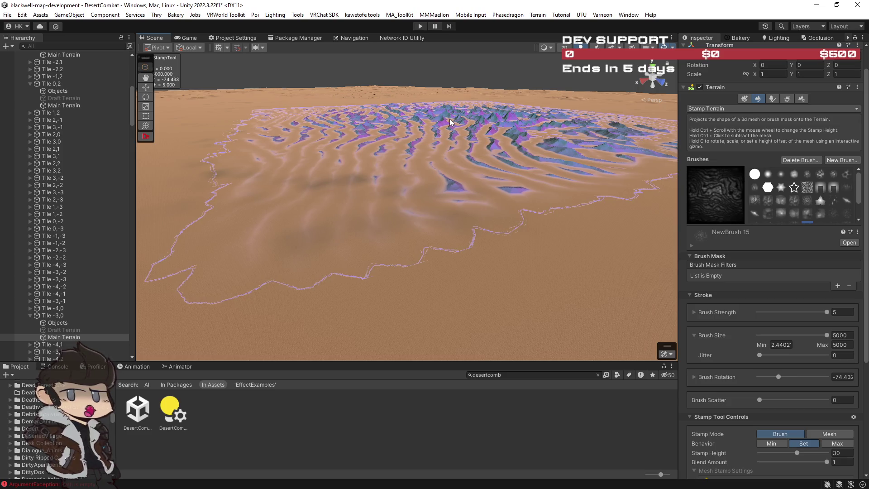
pyautogui.moveTo(452, 123)
pyautogui.mouseDown()
pyautogui.moveTo(514, 195)
pyautogui.moveTo(596, 204)
pyautogui.moveTo(514, 178)
pyautogui.moveTo(468, 149)
pyautogui.moveTo(471, 163)
pyautogui.mouseUp()
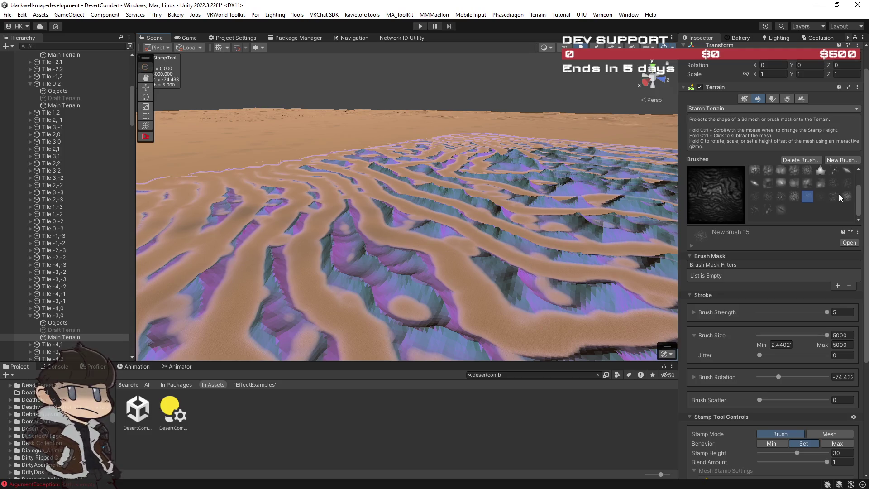
# Cycle through NewBrush 17 and 18, settling on the striped NewBrush 9 shape
pyautogui.click(834, 196)
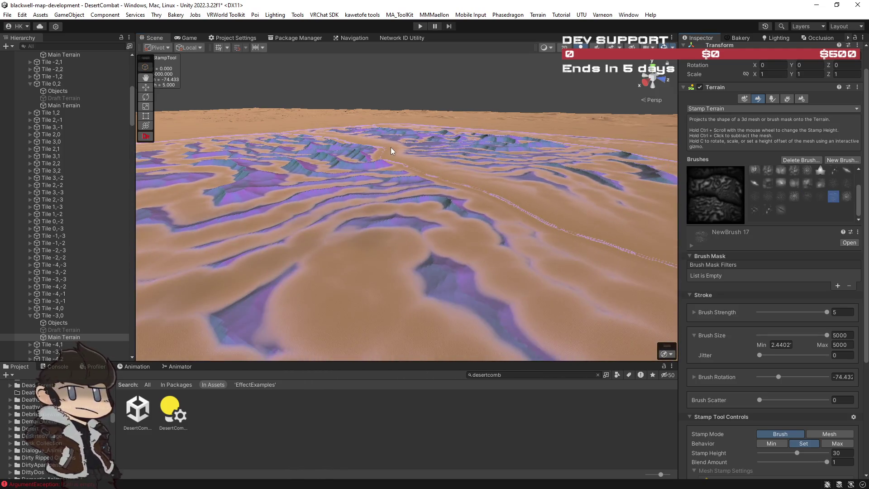
pyautogui.click(846, 196)
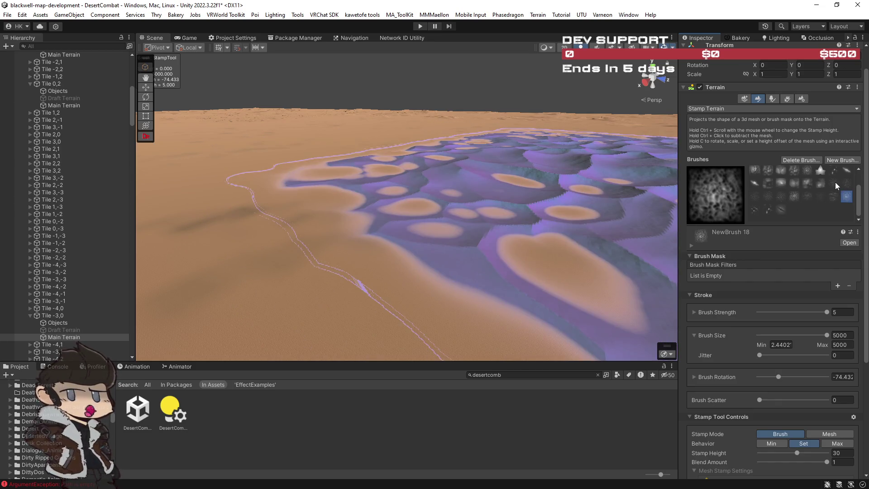
pyautogui.click(835, 182)
pyautogui.moveTo(485, 165)
pyautogui.mouseDown()
pyautogui.moveTo(349, 171)
pyautogui.moveTo(380, 181)
pyautogui.moveTo(369, 176)
pyautogui.moveTo(372, 184)
pyautogui.moveTo(287, 174)
pyautogui.moveTo(113, 188)
pyautogui.moveTo(292, 200)
pyautogui.moveTo(339, 194)
pyautogui.moveTo(354, 178)
pyautogui.mouseUp()
pyautogui.scroll(-5, 353, 179)
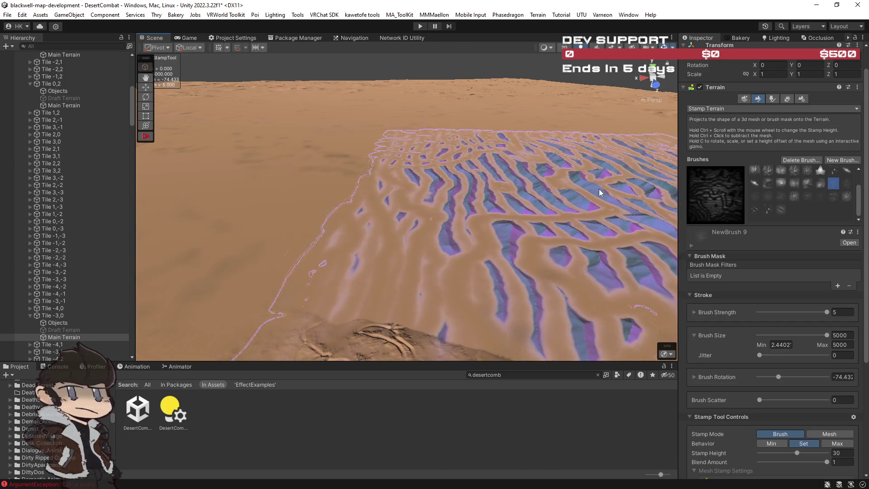
pyautogui.click(837, 345)
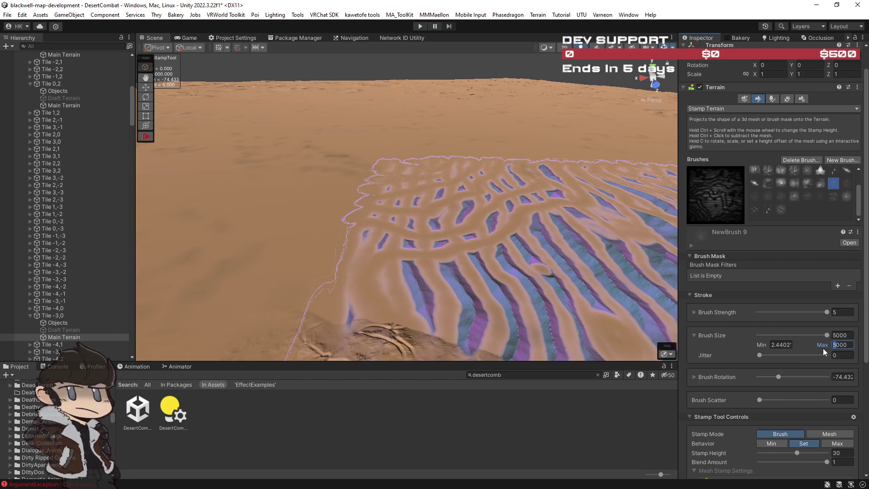
# Raise the brush size limit to 7000 and switch to the NewBrush 11 ripple shape
pyautogui.write('7')
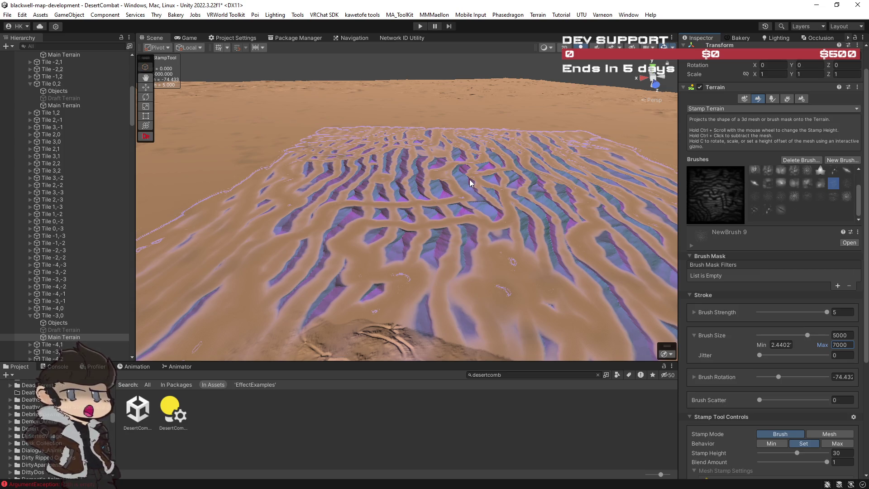
pyautogui.moveTo(469, 179)
pyautogui.mouseDown()
pyautogui.moveTo(339, 145)
pyautogui.moveTo(394, 170)
pyautogui.moveTo(372, 166)
pyautogui.moveTo(388, 150)
pyautogui.moveTo(417, 148)
pyautogui.moveTo(420, 157)
pyautogui.mouseUp()
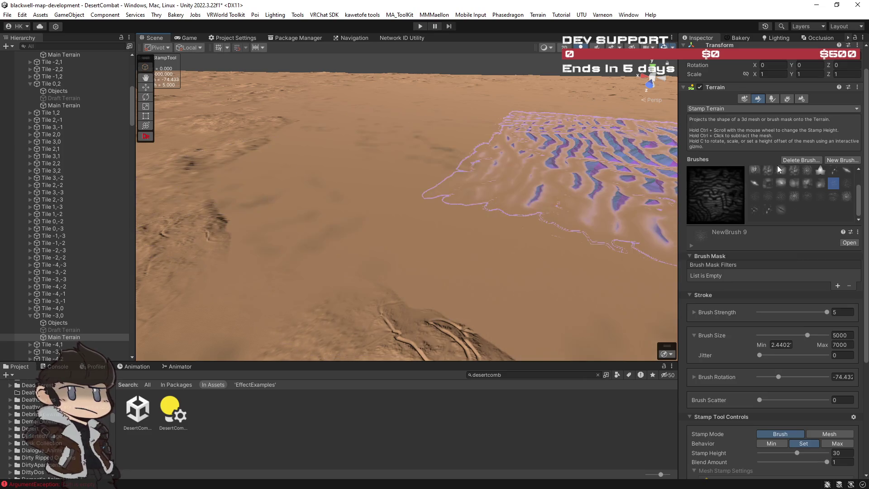
pyautogui.click(844, 184)
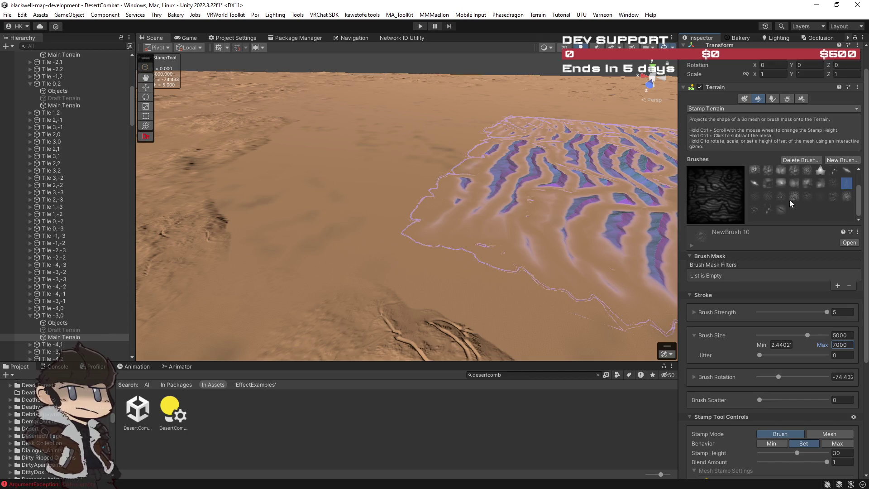
pyautogui.click(756, 194)
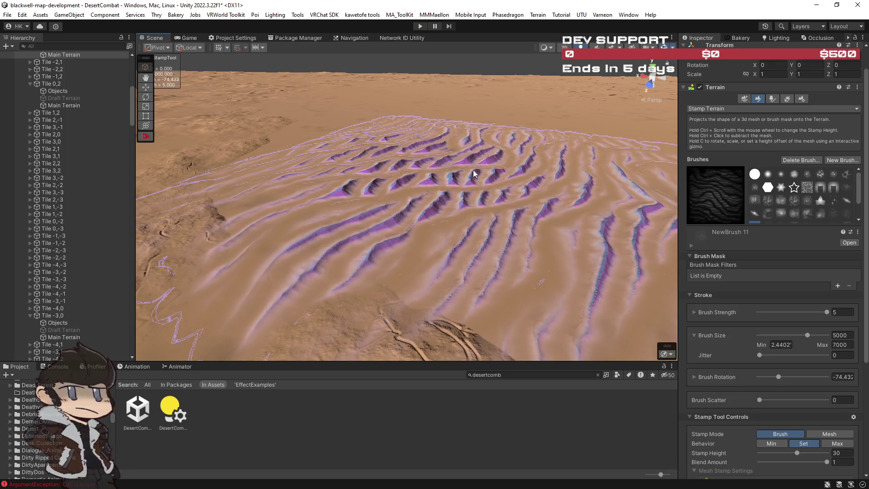
pyautogui.moveTo(529, 163)
pyautogui.mouseDown()
pyautogui.moveTo(471, 154)
pyautogui.moveTo(450, 140)
pyautogui.moveTo(549, 131)
pyautogui.moveTo(535, 109)
pyautogui.moveTo(561, 95)
pyautogui.mouseUp()
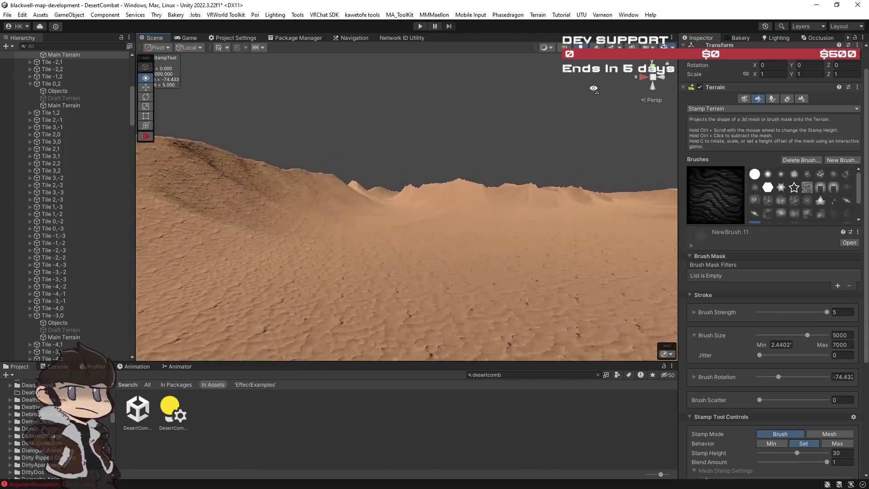
# Orbit and tilt around the NewBrush 11 dune field preview to line up the stamp
pyautogui.moveTo(535, 88)
pyautogui.mouseDown()
pyautogui.moveTo(455, 101)
pyautogui.moveTo(503, 100)
pyautogui.mouseUp()
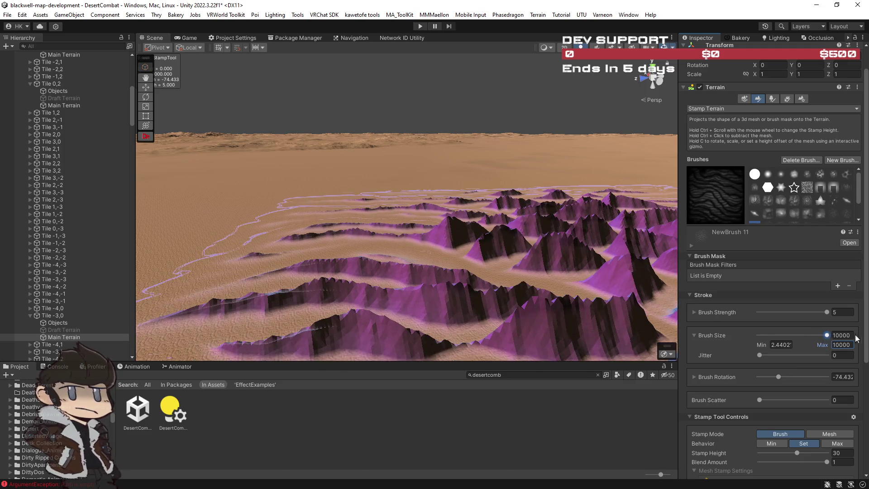
pyautogui.moveTo(446, 207)
pyautogui.mouseDown()
pyautogui.moveTo(442, 221)
pyautogui.moveTo(534, 235)
pyautogui.moveTo(520, 239)
pyautogui.moveTo(520, 186)
pyautogui.mouseUp()
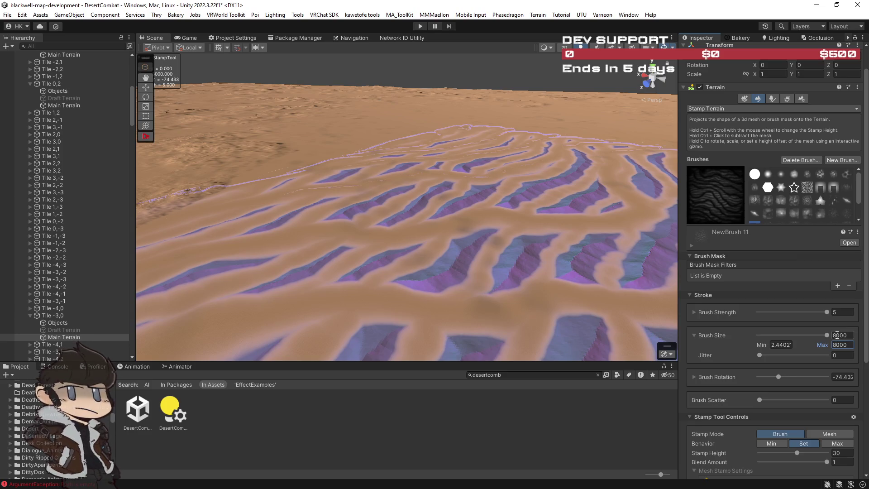
pyautogui.moveTo(553, 216)
pyautogui.mouseDown()
pyautogui.moveTo(369, 238)
pyautogui.moveTo(464, 229)
pyautogui.moveTo(589, 290)
pyautogui.mouseUp()
pyautogui.scroll(-3, 785, 355)
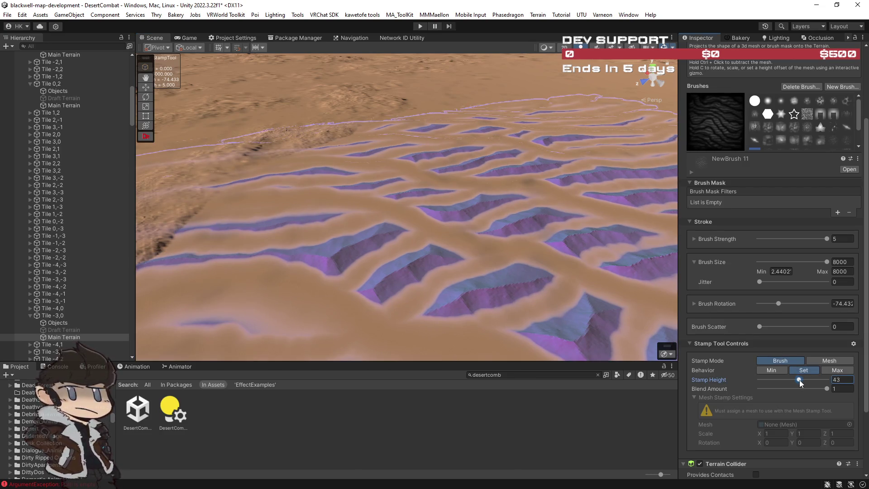
pyautogui.moveTo(633, 281)
pyautogui.mouseDown()
pyautogui.moveTo(495, 286)
pyautogui.moveTo(717, 278)
pyautogui.moveTo(614, 289)
pyautogui.moveTo(561, 276)
pyautogui.mouseUp()
pyautogui.scroll(-10, 614, 289)
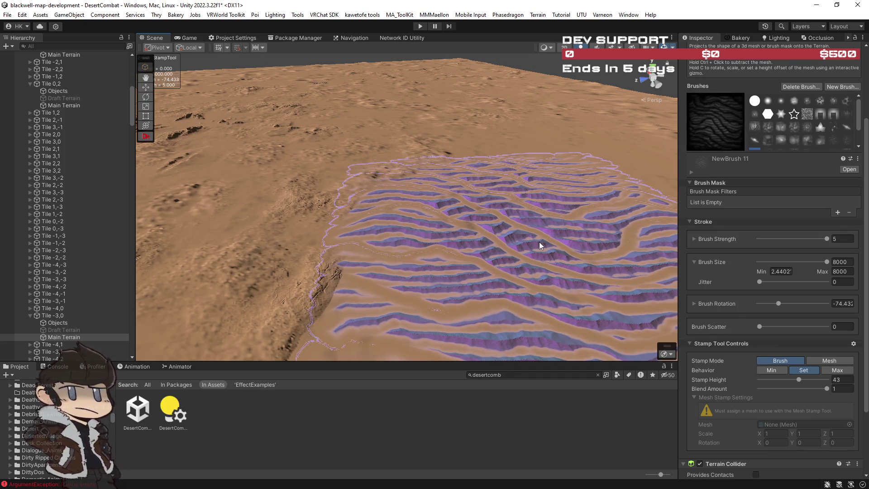
pyautogui.moveTo(563, 231)
pyautogui.mouseDown()
pyautogui.moveTo(718, 181)
pyautogui.moveTo(743, 226)
pyautogui.moveTo(724, 236)
pyautogui.moveTo(704, 204)
pyautogui.moveTo(779, 304)
pyautogui.mouseUp()
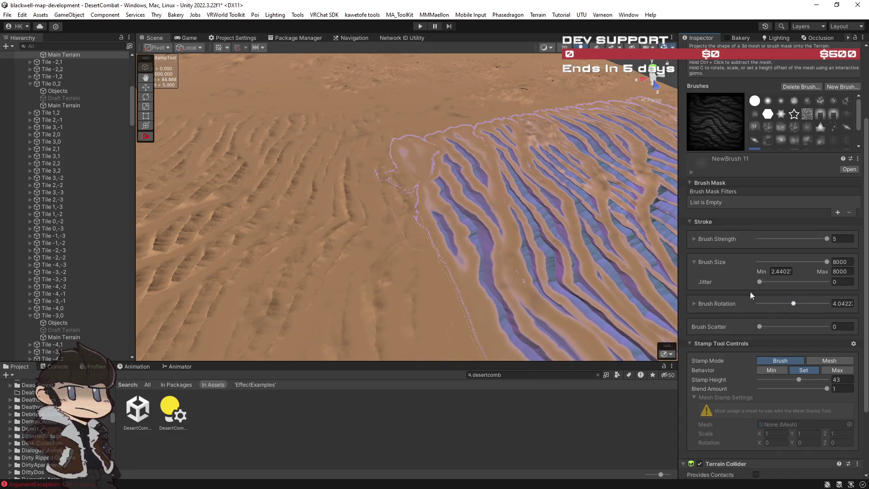
# Move in over the striped dune stamp, pull back to the whole patch, then face a nearby ridge
pyautogui.moveTo(657, 232); pyautogui.dragTo(455, 164)
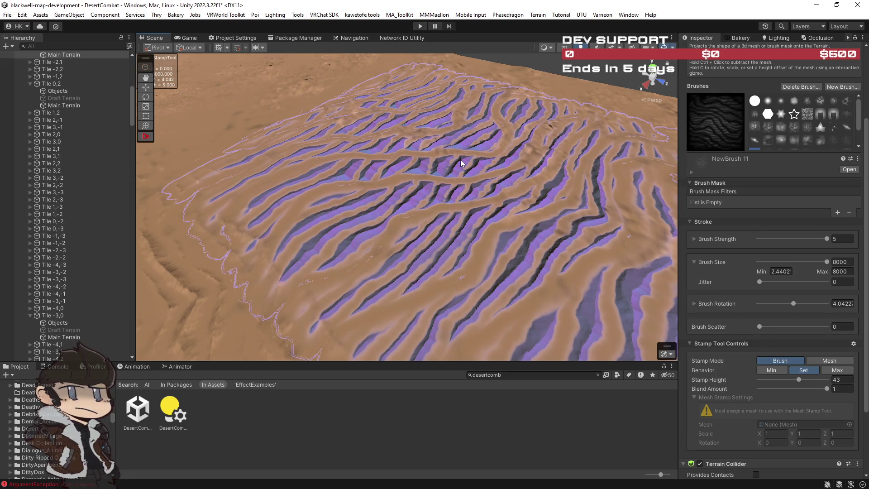
pyautogui.moveTo(511, 172)
pyautogui.mouseDown()
pyautogui.moveTo(442, 132)
pyautogui.moveTo(402, 121)
pyautogui.mouseUp()
pyautogui.moveTo(466, 128)
pyautogui.mouseDown()
pyautogui.moveTo(361, 111)
pyautogui.moveTo(384, 121)
pyautogui.moveTo(250, 113)
pyautogui.moveTo(319, 85)
pyautogui.moveTo(220, 81)
pyautogui.moveTo(498, 68)
pyautogui.mouseUp()
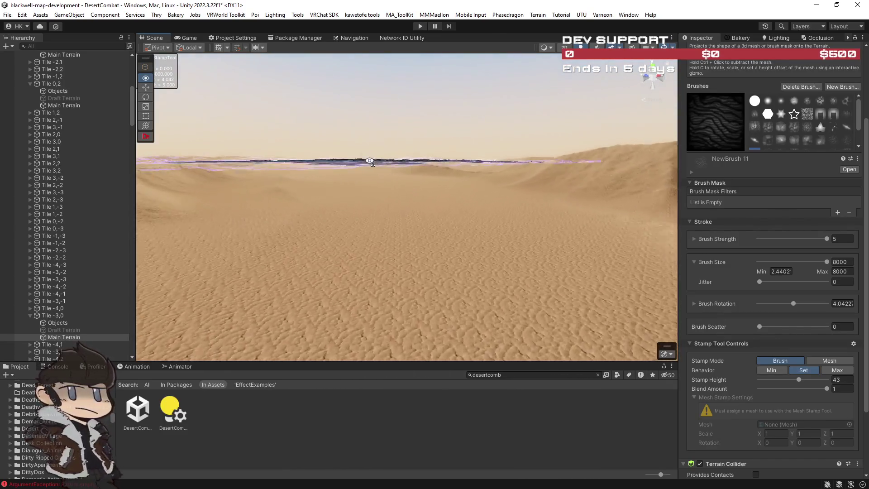
pyautogui.moveTo(298, 148)
pyautogui.mouseDown()
pyautogui.moveTo(200, 156)
pyautogui.moveTo(266, 180)
pyautogui.moveTo(246, 177)
pyautogui.mouseUp()
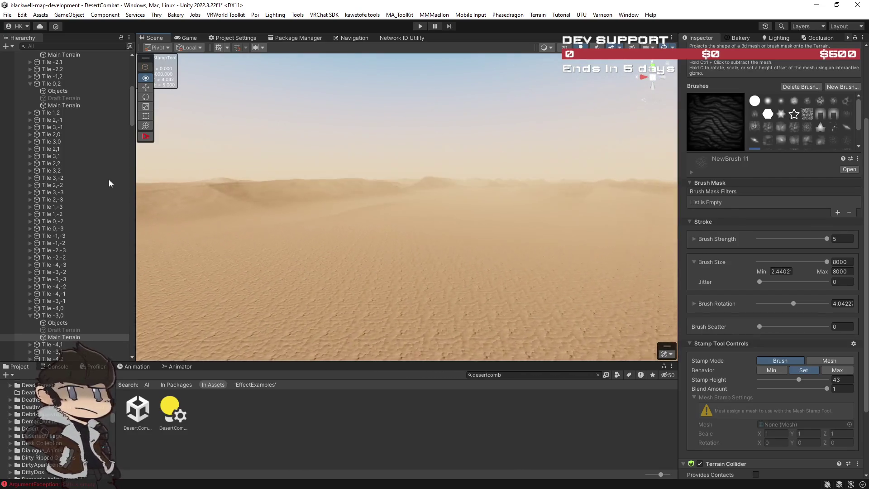
# Fly over the flat sand and swing back to survey the stamped dune ridges
pyautogui.press('Up')
pyautogui.press('Up')
pyautogui.press('Up')
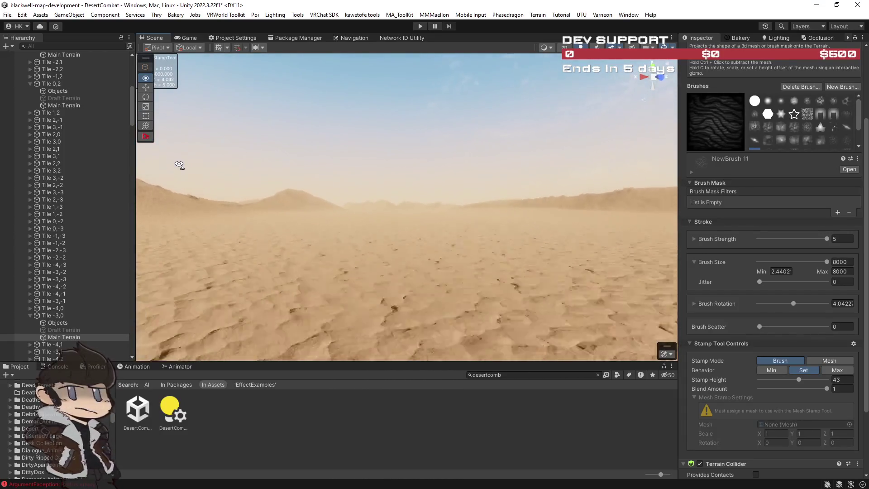
pyautogui.moveTo(179, 164); pyautogui.dragTo(103, 186)
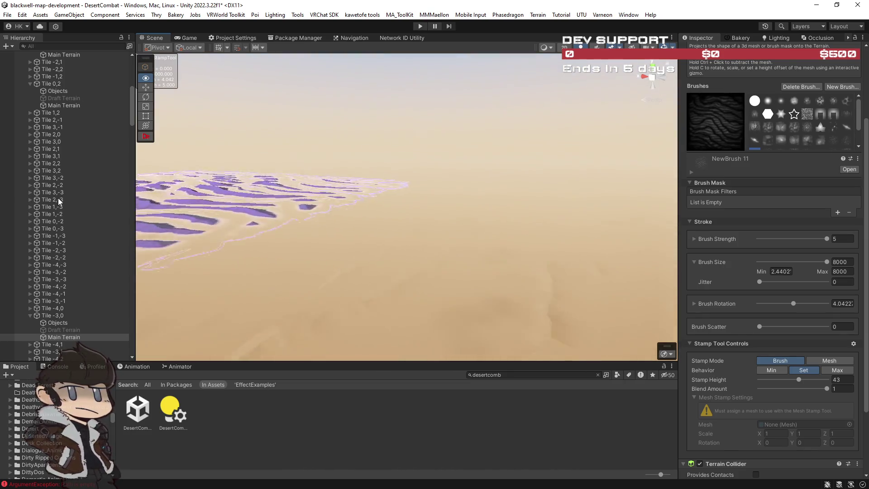
pyautogui.moveTo(58, 202); pyautogui.dragTo(447, 96)
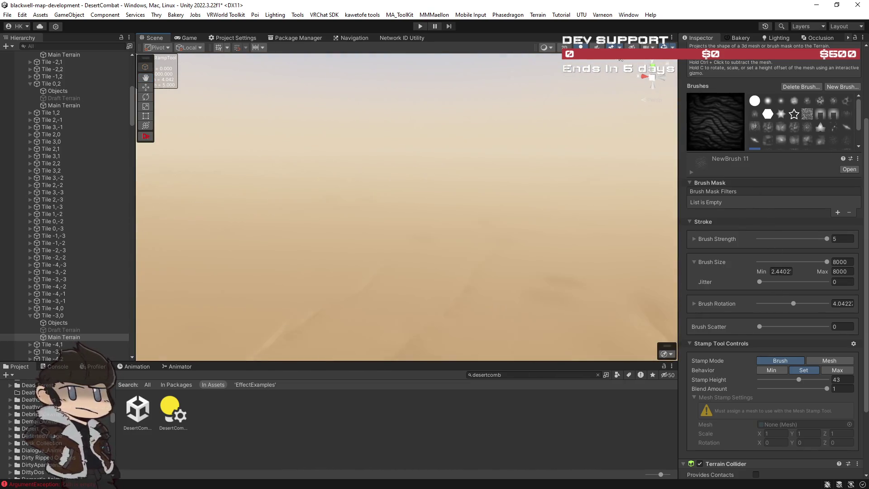
pyautogui.moveTo(498, 186)
pyautogui.mouseDown()
pyautogui.moveTo(568, 200)
pyautogui.moveTo(499, 194)
pyautogui.moveTo(521, 199)
pyautogui.mouseUp()
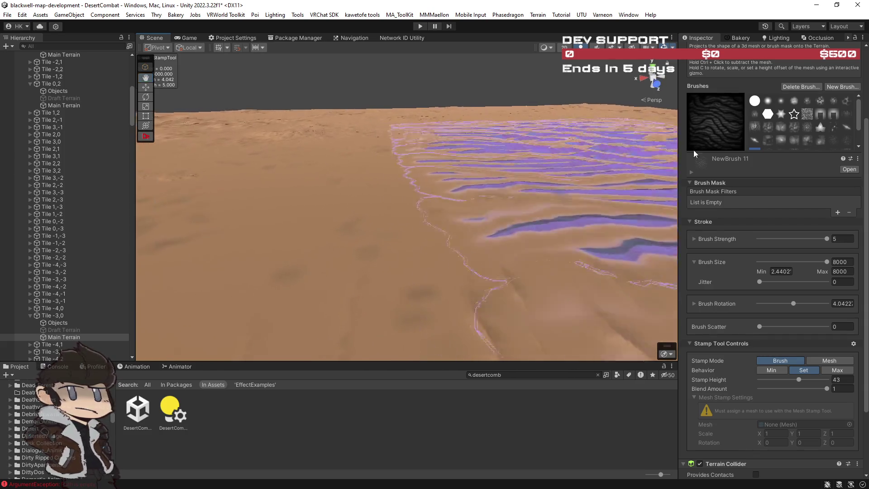
pyautogui.scroll(2, 772, 165)
# Switch to Set Height with a round brush at size 4000 and flatten a first patch
pyautogui.click(717, 61)
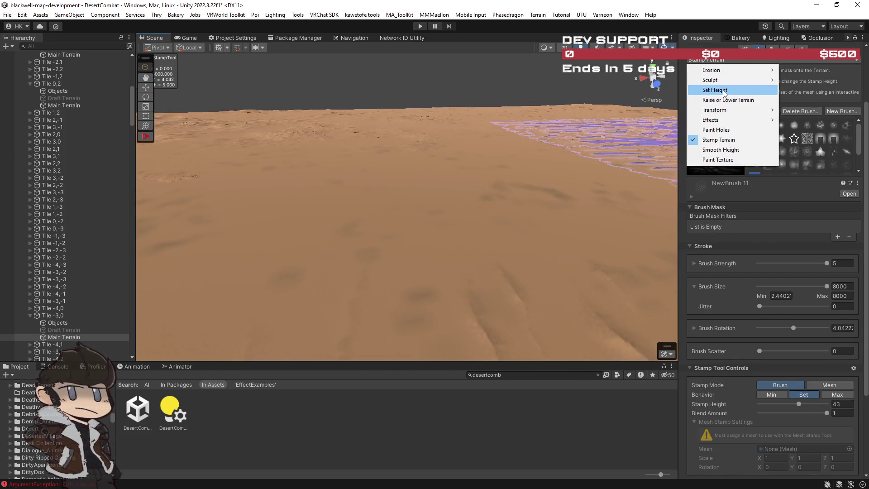
pyautogui.click(721, 88)
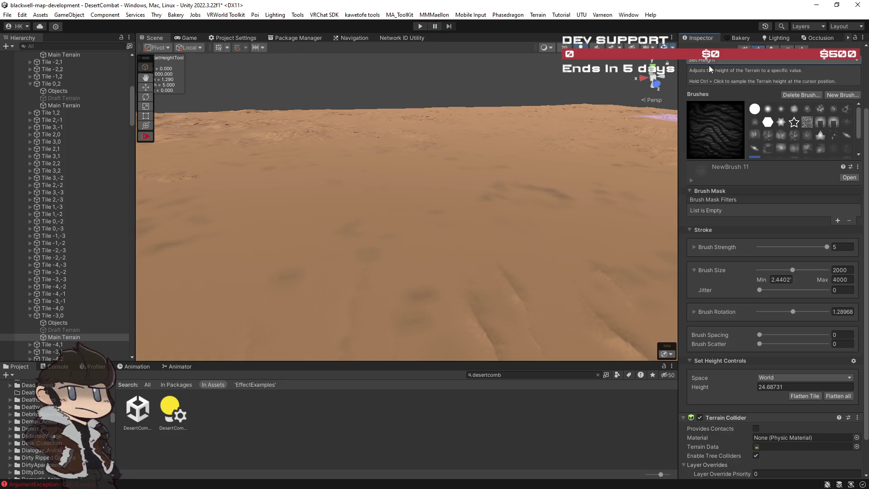
pyautogui.click(754, 109)
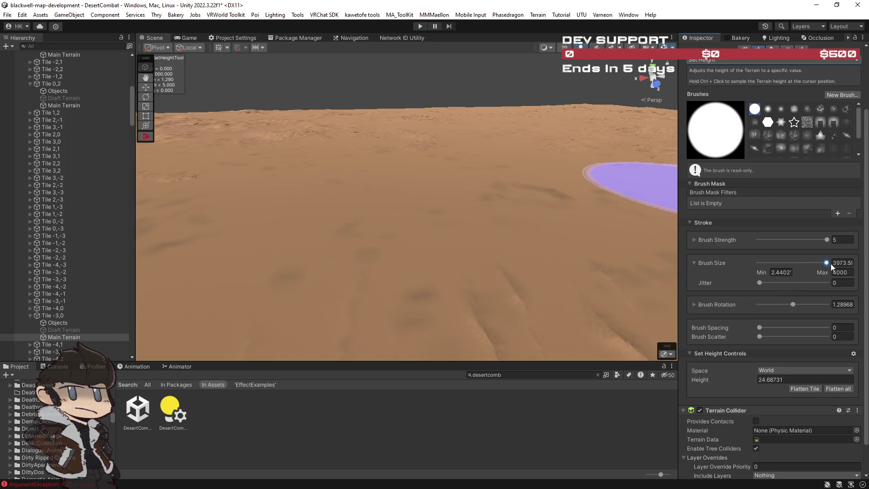
pyautogui.moveTo(832, 267); pyautogui.dragTo(837, 266)
pyautogui.moveTo(384, 165)
pyautogui.mouseDown()
pyautogui.moveTo(286, 184)
pyautogui.moveTo(315, 200)
pyautogui.mouseUp()
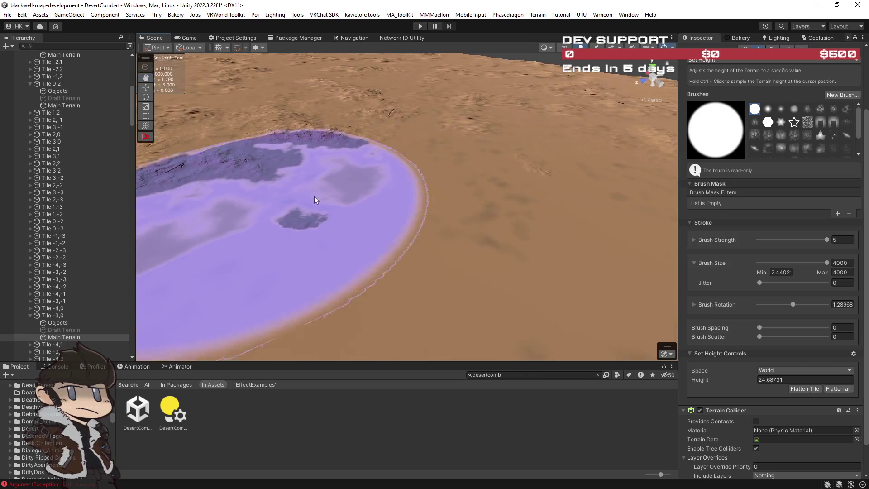
pyautogui.scroll(-5, 315, 200)
pyautogui.click(526, 157)
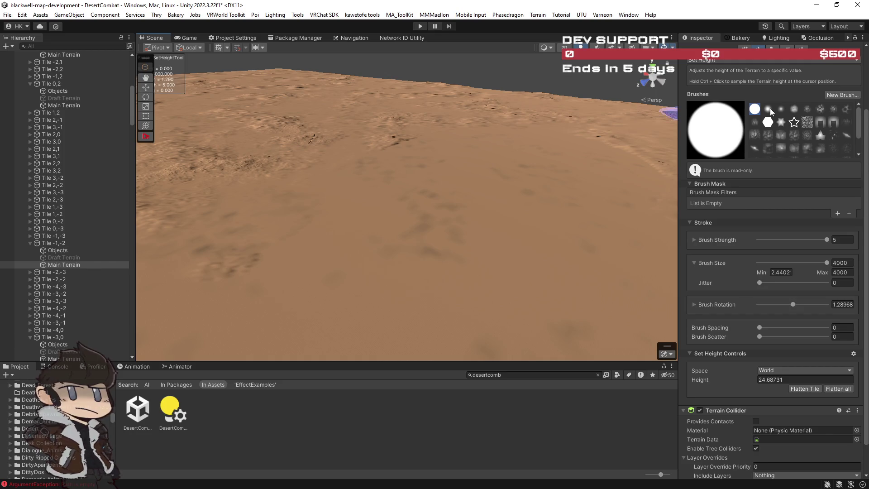
# Use the soft round brush to flatten more bumpy areas at height 24.68731
pyautogui.click(769, 108)
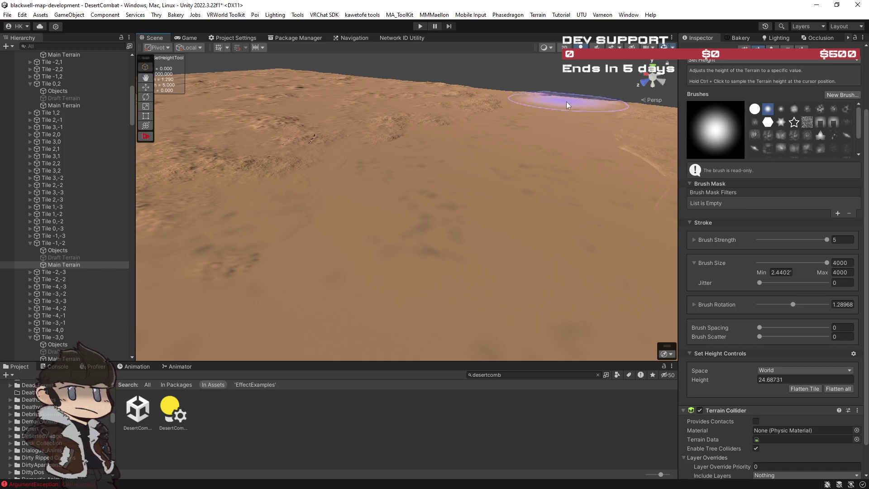
pyautogui.moveTo(575, 138)
pyautogui.mouseDown()
pyautogui.moveTo(424, 133)
pyautogui.moveTo(486, 150)
pyautogui.moveTo(473, 125)
pyautogui.mouseUp()
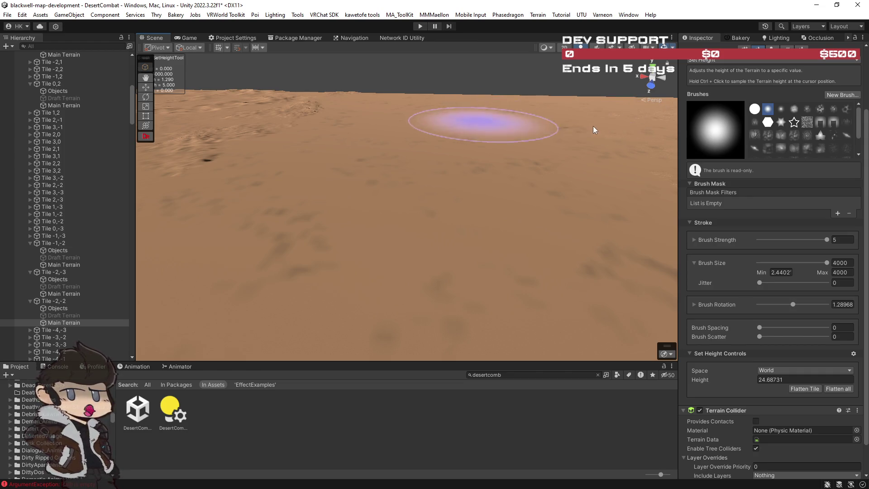
pyautogui.moveTo(532, 161)
pyautogui.mouseDown()
pyautogui.moveTo(388, 156)
pyautogui.moveTo(405, 147)
pyautogui.mouseUp()
pyautogui.click(406, 147)
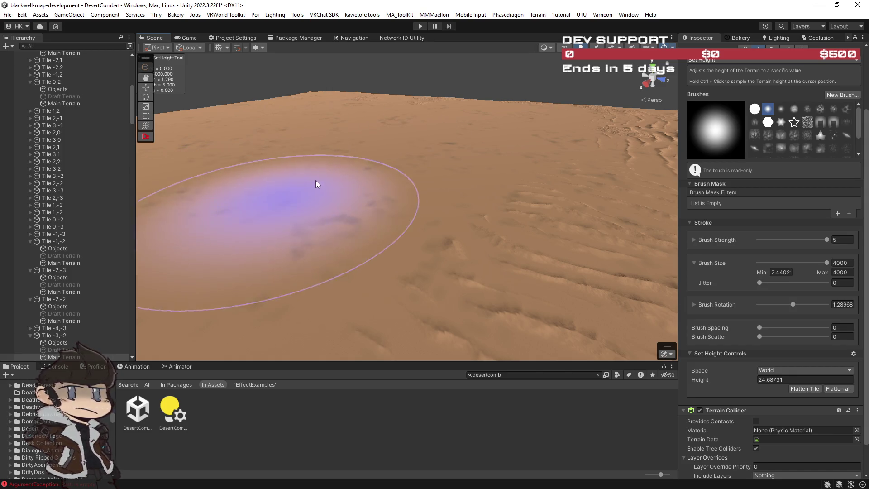
# Compare brush shapes in the grid, including NewBrush 17, NewBrush 1 and NewBrush 9
pyautogui.click(756, 135)
pyautogui.click(768, 134)
pyautogui.click(781, 136)
pyautogui.click(793, 135)
pyautogui.click(808, 134)
pyautogui.click(834, 136)
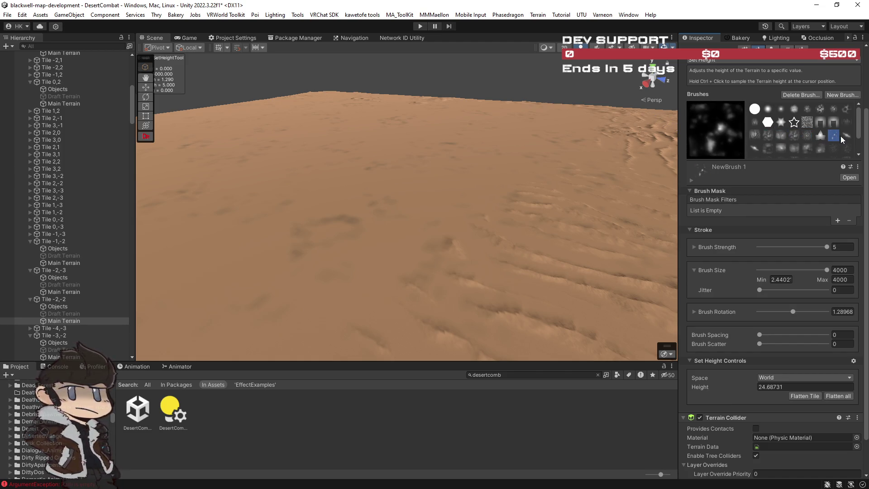
pyautogui.click(847, 136)
pyautogui.scroll(-2, 832, 144)
pyautogui.click(843, 122)
pyautogui.click(834, 123)
pyautogui.scroll(3, 740, 90)
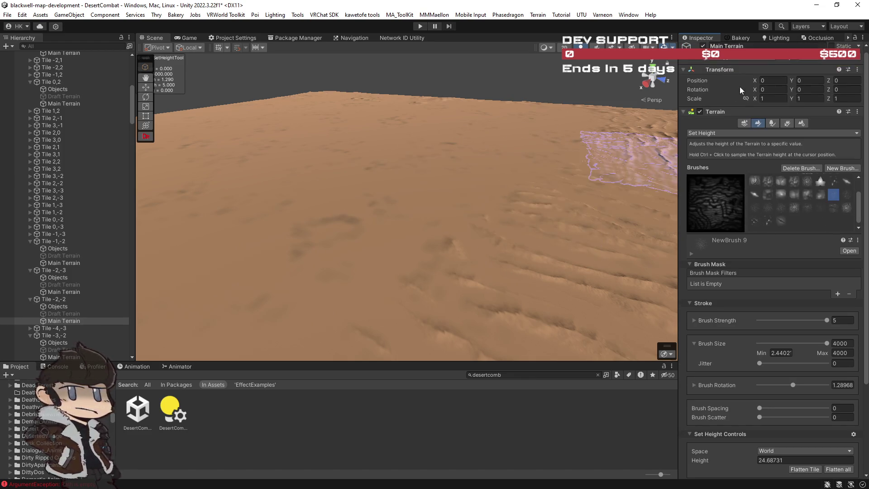
# Return to Stamp Terrain and select the NewBrush 17 dune pattern
pyautogui.click(714, 135)
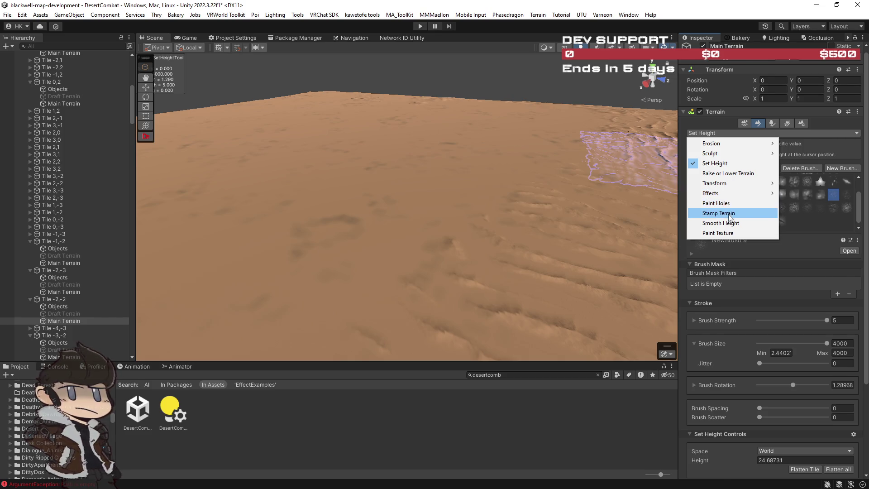
pyautogui.click(738, 213)
pyautogui.click(833, 224)
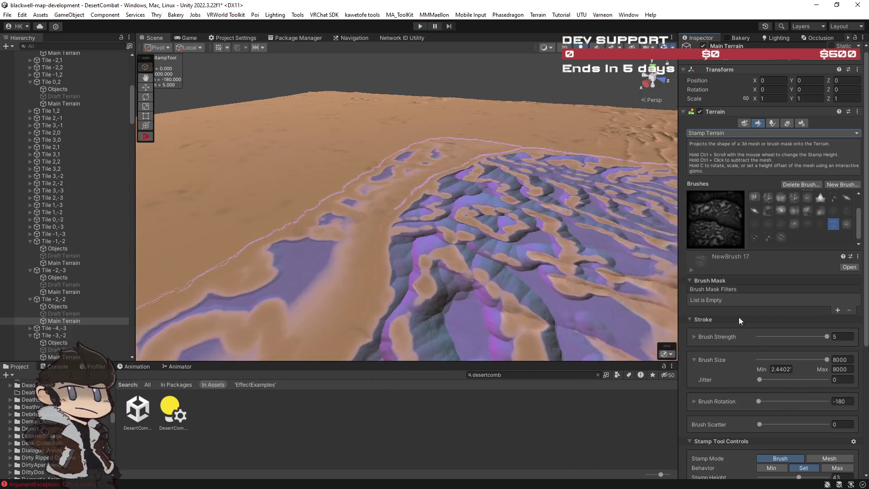
pyautogui.click(775, 401)
# Stamp a rippled dune field at rotation -93.447, then set the stamp rotation to -69.669
pyautogui.moveTo(642, 308)
pyautogui.mouseDown()
pyautogui.moveTo(512, 214)
pyautogui.moveTo(294, 173)
pyautogui.moveTo(20, 186)
pyautogui.moveTo(117, 167)
pyautogui.moveTo(126, 153)
pyautogui.moveTo(97, 179)
pyautogui.moveTo(64, 170)
pyautogui.moveTo(459, 135)
pyautogui.moveTo(358, 130)
pyautogui.moveTo(491, 142)
pyautogui.moveTo(506, 136)
pyautogui.moveTo(432, 125)
pyautogui.moveTo(528, 134)
pyautogui.moveTo(548, 131)
pyautogui.moveTo(515, 132)
pyautogui.moveTo(593, 110)
pyautogui.moveTo(634, 121)
pyautogui.moveTo(486, 122)
pyautogui.mouseUp()
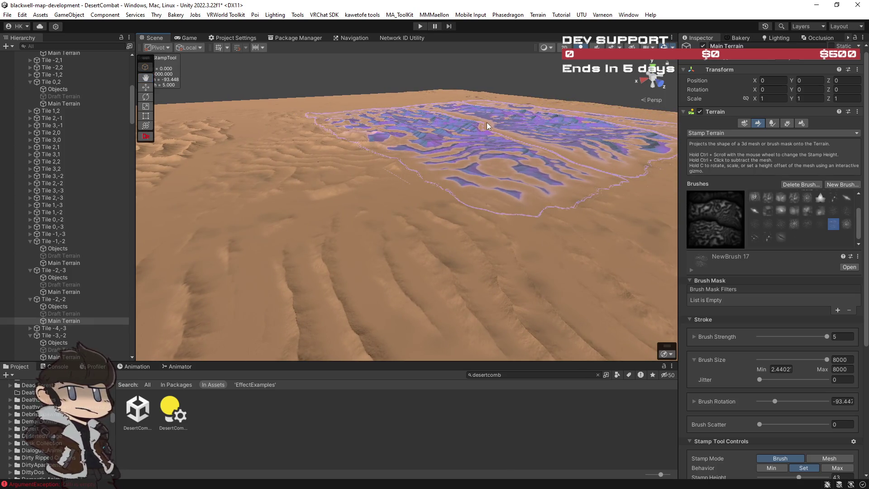
pyautogui.click(487, 122)
pyautogui.moveTo(777, 404); pyautogui.dragTo(781, 401)
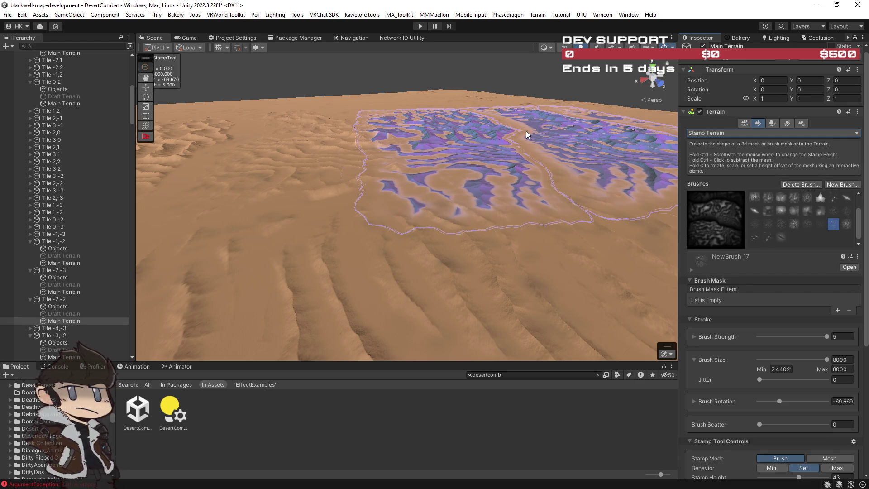
pyautogui.moveTo(512, 134)
pyautogui.mouseDown()
pyautogui.moveTo(481, 117)
pyautogui.moveTo(518, 131)
pyautogui.moveTo(586, 223)
pyautogui.mouseUp()
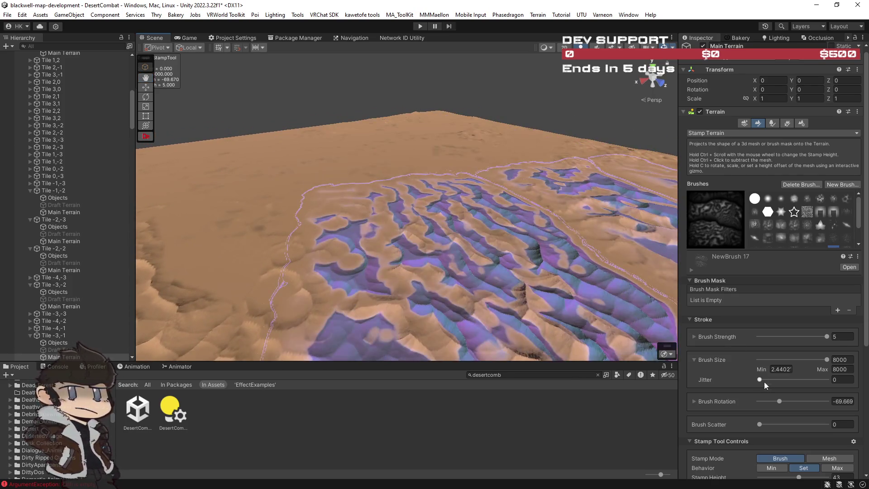
# Rotate the stamp to about -105.33 and stamp another dune patch on nearby terrain
pyautogui.click(773, 402)
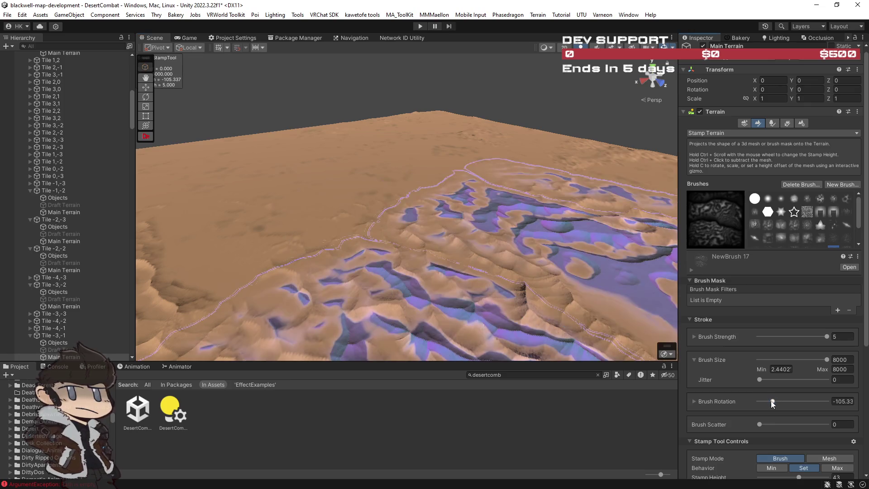
pyautogui.scroll(-5, 376, 142)
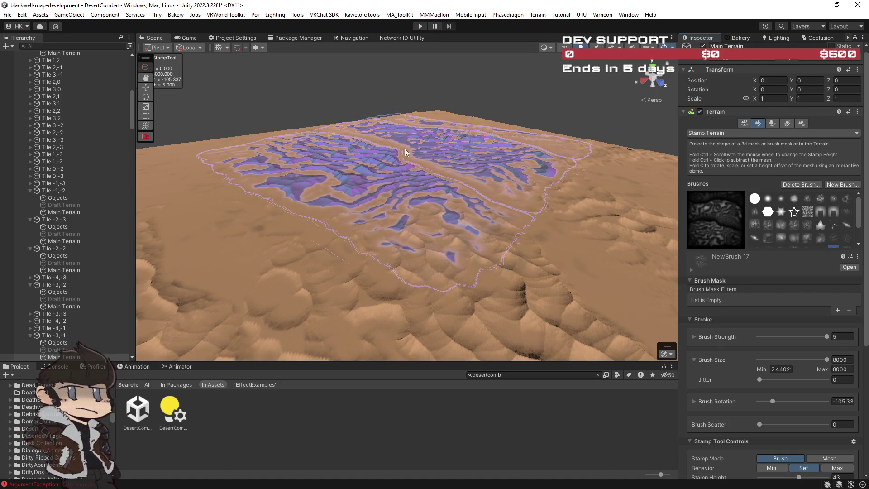
pyautogui.moveTo(419, 151)
pyautogui.mouseDown()
pyautogui.moveTo(527, 147)
pyautogui.moveTo(511, 165)
pyautogui.moveTo(467, 167)
pyautogui.mouseUp()
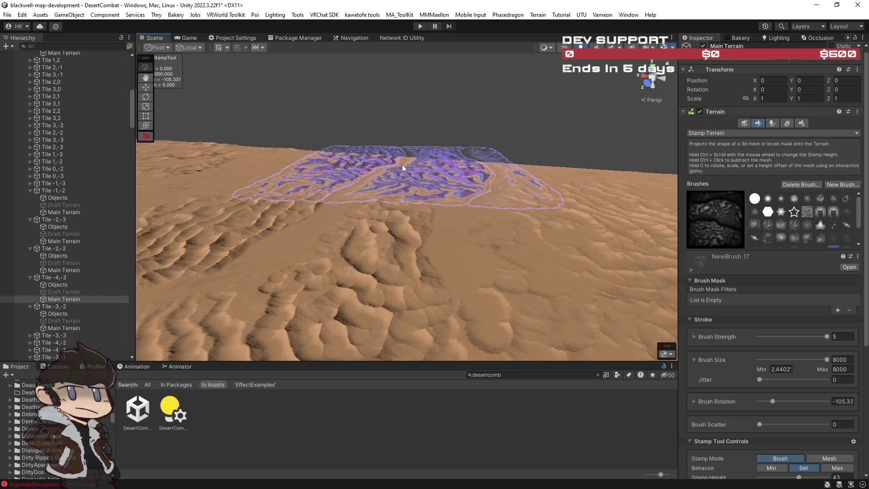
pyautogui.click(416, 167)
# Reposition the camera and stamp the dune pattern onto another neighbouring spot
pyautogui.moveTo(416, 165)
pyautogui.mouseDown()
pyautogui.moveTo(219, 147)
pyautogui.moveTo(138, 164)
pyautogui.mouseUp()
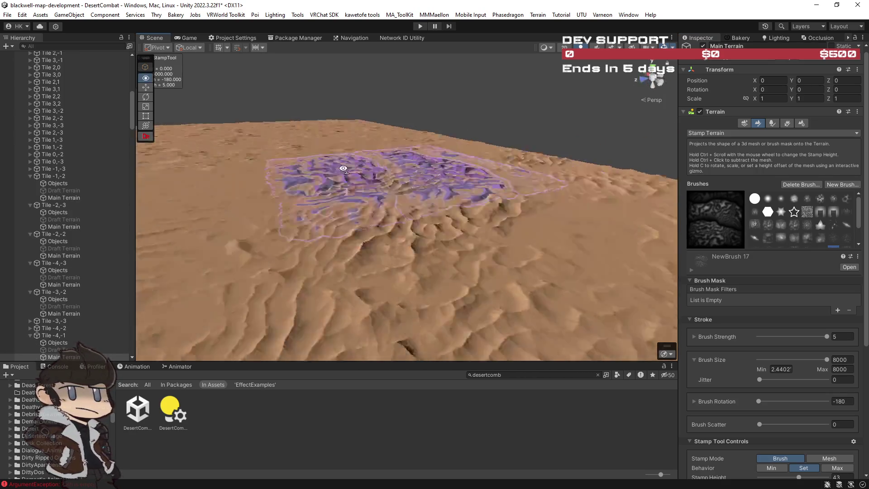
pyautogui.moveTo(206, 173)
pyautogui.mouseDown()
pyautogui.moveTo(292, 184)
pyautogui.moveTo(325, 172)
pyautogui.mouseUp()
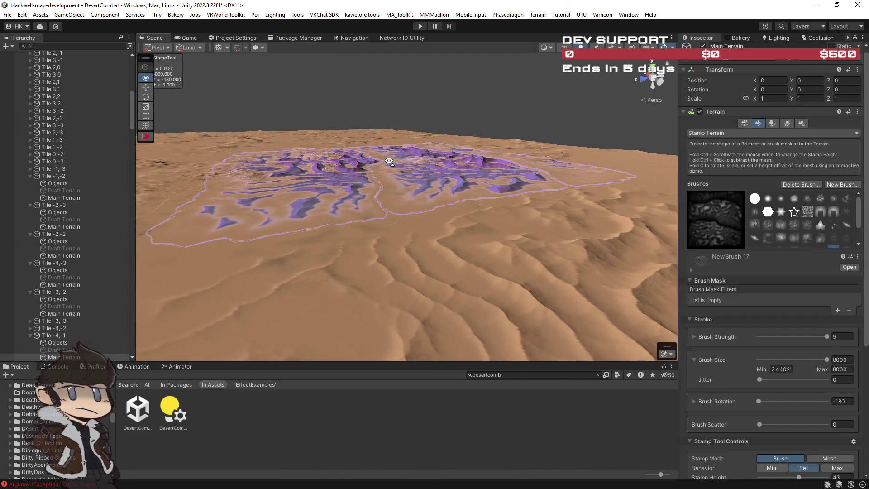
pyautogui.moveTo(383, 132)
pyautogui.mouseDown()
pyautogui.moveTo(442, 169)
pyautogui.moveTo(432, 157)
pyautogui.mouseUp()
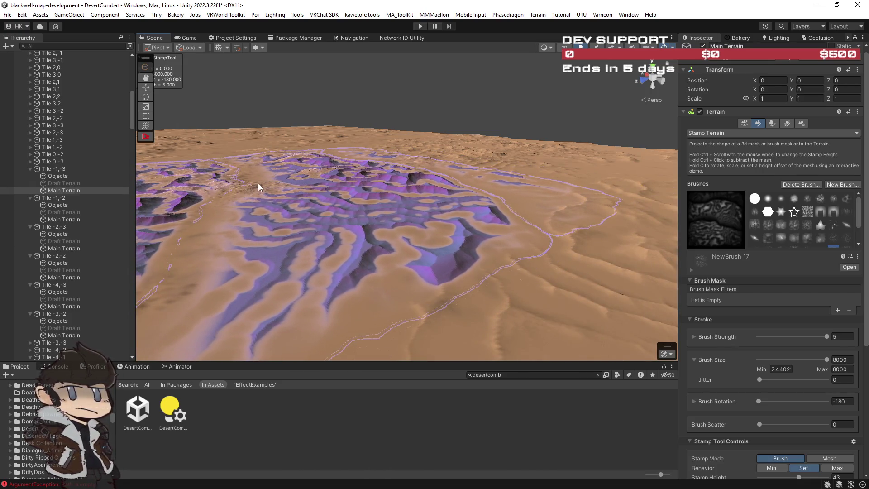
pyautogui.click(260, 187)
pyautogui.moveTo(278, 181)
pyautogui.mouseDown()
pyautogui.moveTo(368, 153)
pyautogui.moveTo(354, 142)
pyautogui.moveTo(285, 137)
pyautogui.mouseUp()
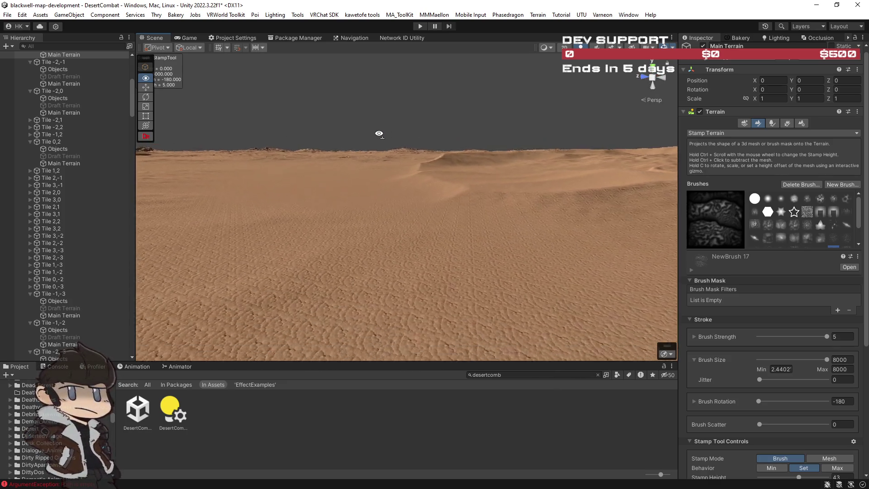
# Orbit around the stamped dunes from several angles, then turn off scene-view fog
pyautogui.moveTo(341, 114)
pyautogui.mouseDown()
pyautogui.moveTo(38, 114)
pyautogui.moveTo(784, 116)
pyautogui.moveTo(636, 111)
pyautogui.moveTo(659, 110)
pyautogui.mouseUp()
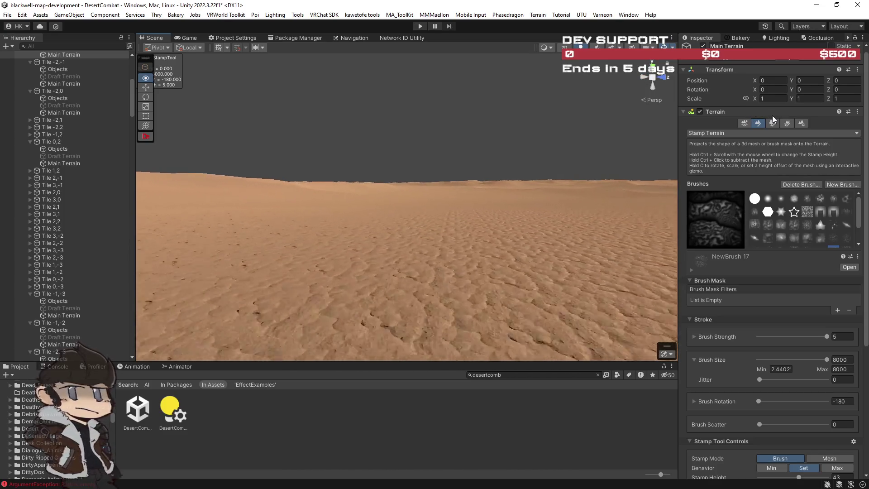
pyautogui.moveTo(706, 111); pyautogui.dragTo(355, 115)
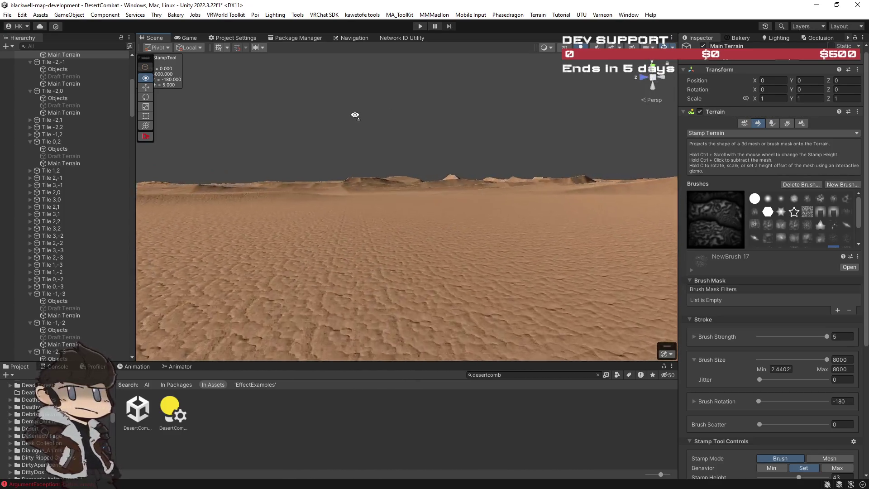
pyautogui.moveTo(268, 130)
pyautogui.mouseDown()
pyautogui.moveTo(148, 142)
pyautogui.moveTo(595, 59)
pyautogui.moveTo(324, 161)
pyautogui.moveTo(380, 136)
pyautogui.moveTo(382, 103)
pyautogui.moveTo(282, 93)
pyautogui.moveTo(411, 98)
pyautogui.mouseUp()
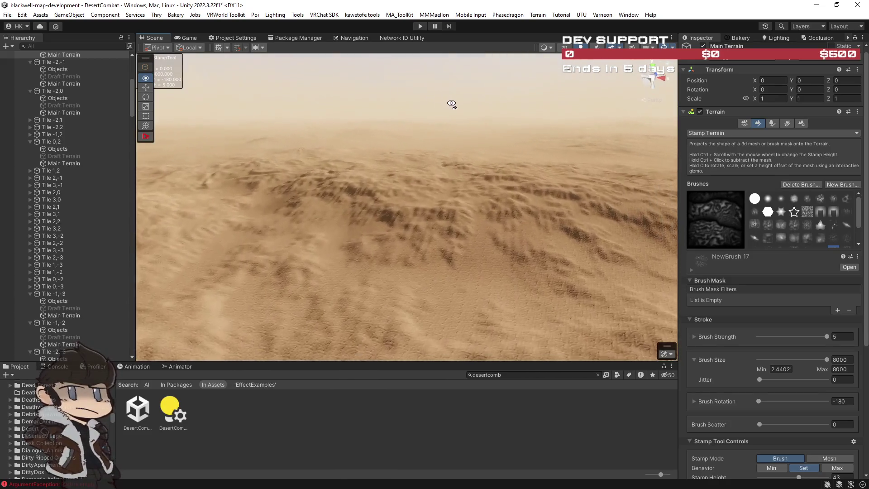
pyautogui.moveTo(503, 109)
pyautogui.mouseDown()
pyautogui.moveTo(414, 103)
pyautogui.moveTo(578, 132)
pyautogui.moveTo(535, 131)
pyautogui.moveTo(506, 103)
pyautogui.mouseUp()
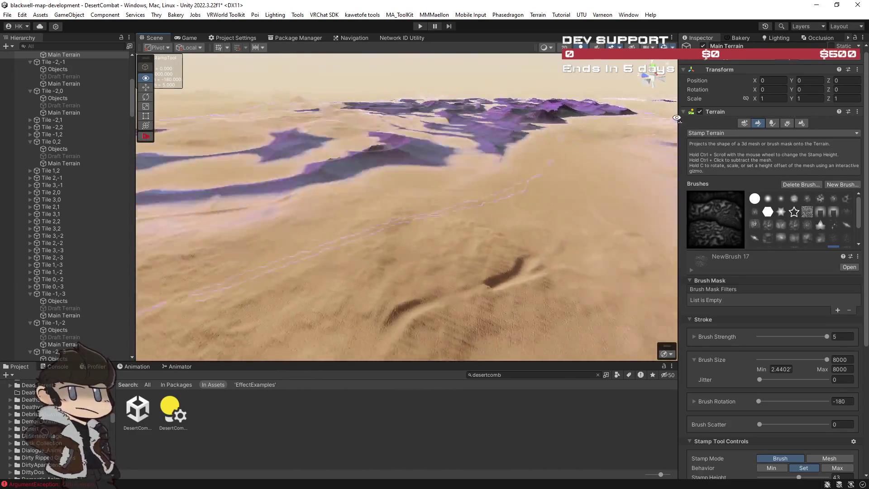
pyautogui.moveTo(609, 90); pyautogui.dragTo(624, 100)
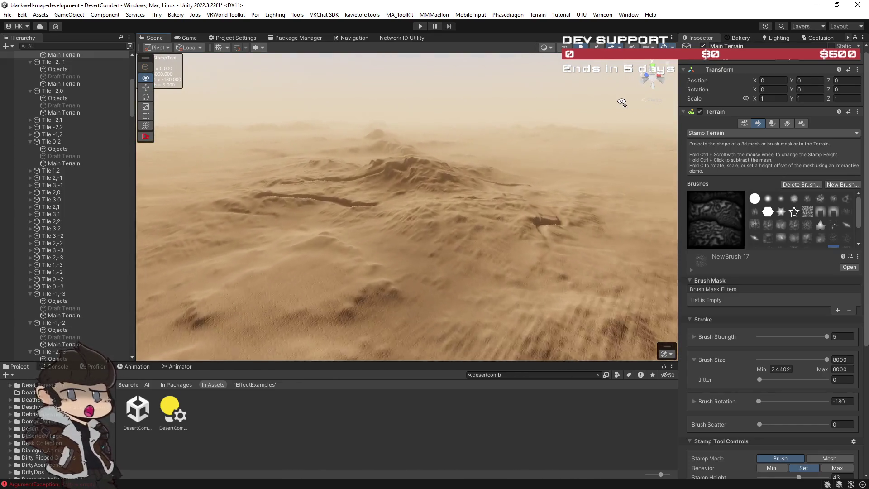
pyautogui.moveTo(621, 101)
pyautogui.mouseDown()
pyautogui.moveTo(446, 125)
pyautogui.moveTo(218, 101)
pyautogui.mouseUp()
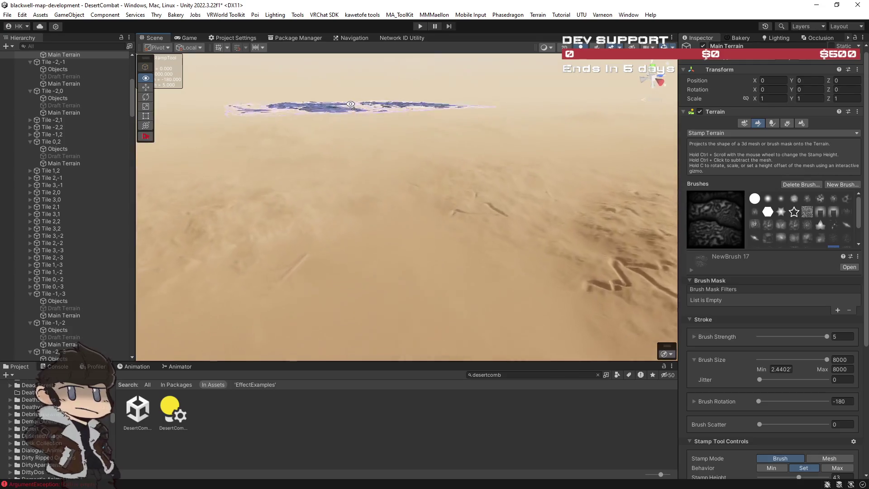
pyautogui.moveTo(449, 119)
pyautogui.mouseDown()
pyautogui.moveTo(470, 134)
pyautogui.moveTo(225, 103)
pyautogui.mouseUp()
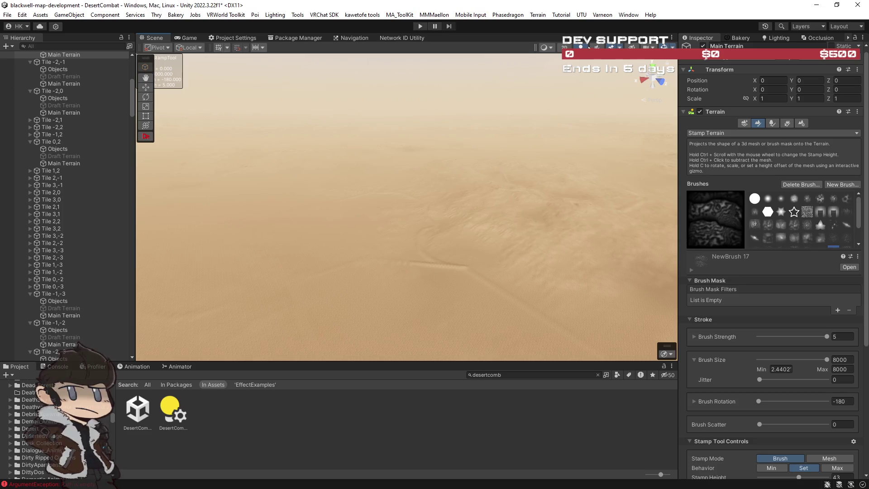
pyautogui.click(597, 46)
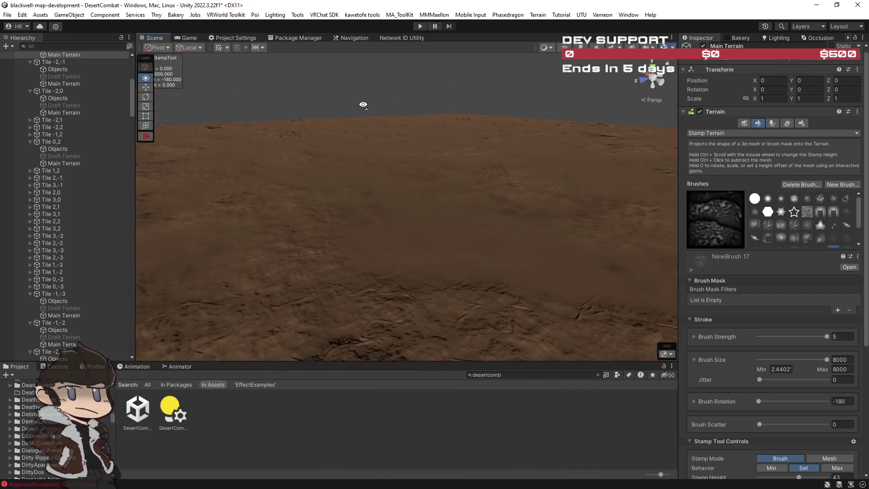
# Stamp the ripple pattern across the open terrain, inspect it from above, and save the scene
pyautogui.click(238, 115)
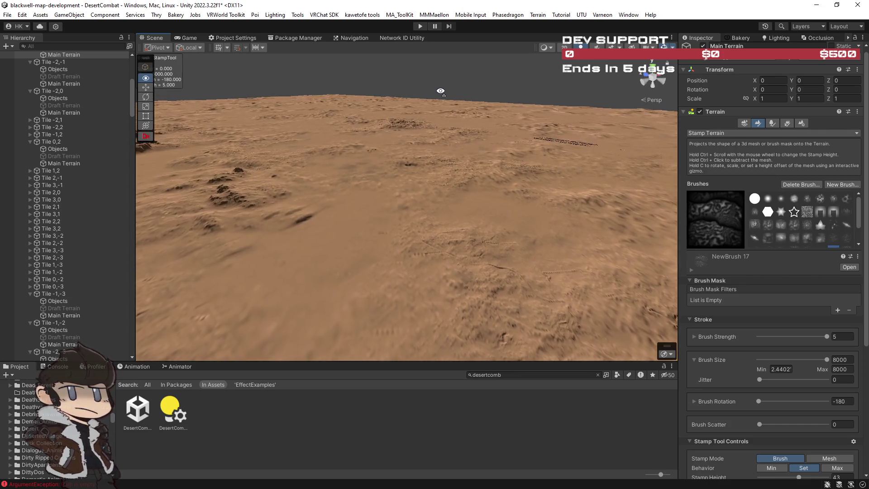
pyautogui.moveTo(440, 91)
pyautogui.mouseDown()
pyautogui.moveTo(470, 146)
pyautogui.moveTo(500, 140)
pyautogui.moveTo(499, 151)
pyautogui.moveTo(495, 123)
pyautogui.moveTo(379, 73)
pyautogui.moveTo(469, 113)
pyautogui.moveTo(541, 121)
pyautogui.moveTo(217, 80)
pyautogui.moveTo(219, 107)
pyautogui.moveTo(301, 121)
pyautogui.moveTo(405, 101)
pyautogui.moveTo(418, 109)
pyautogui.moveTo(460, 73)
pyautogui.mouseUp()
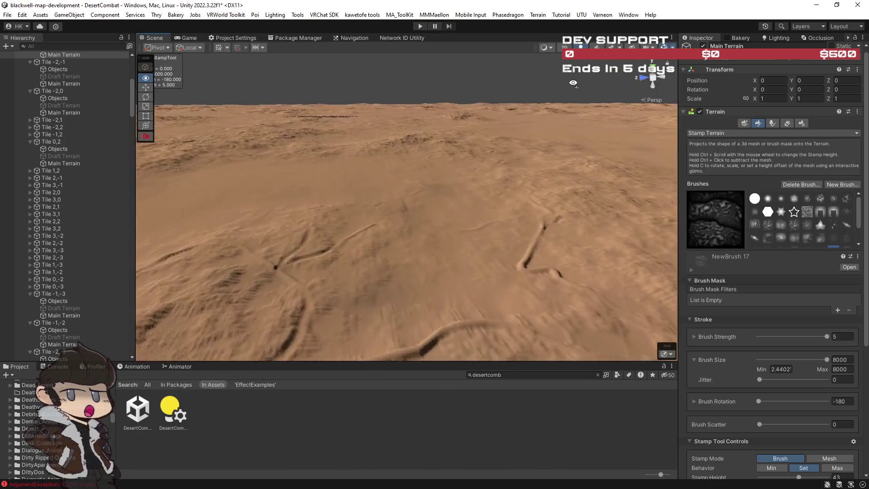
pyautogui.moveTo(648, 93)
pyautogui.mouseDown()
pyautogui.moveTo(796, 84)
pyautogui.moveTo(28, 89)
pyautogui.moveTo(169, 84)
pyautogui.moveTo(156, 73)
pyautogui.mouseUp()
pyautogui.moveTo(27, 57)
pyautogui.mouseDown()
pyautogui.moveTo(510, 51)
pyautogui.moveTo(499, 55)
pyautogui.moveTo(596, 83)
pyautogui.moveTo(438, 81)
pyautogui.moveTo(544, 94)
pyautogui.moveTo(577, 82)
pyautogui.moveTo(567, 66)
pyautogui.moveTo(649, 81)
pyautogui.moveTo(589, 102)
pyautogui.mouseUp()
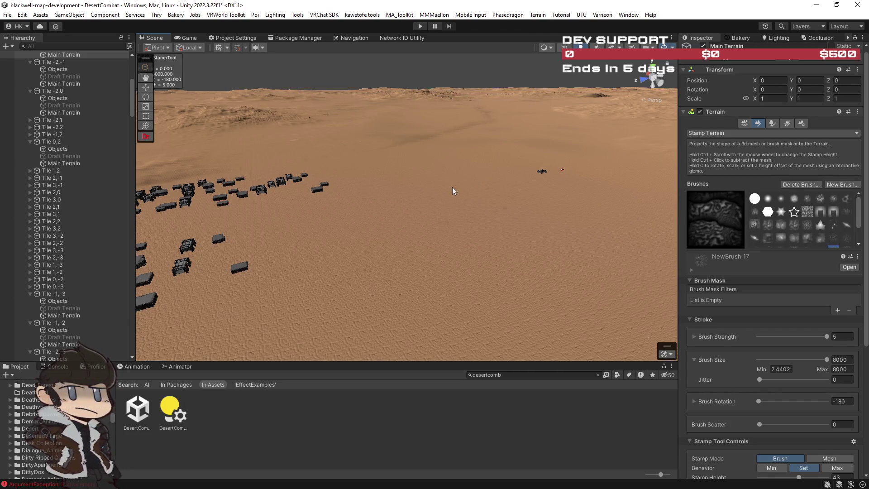
pyautogui.hotkey('ctrl', 's')
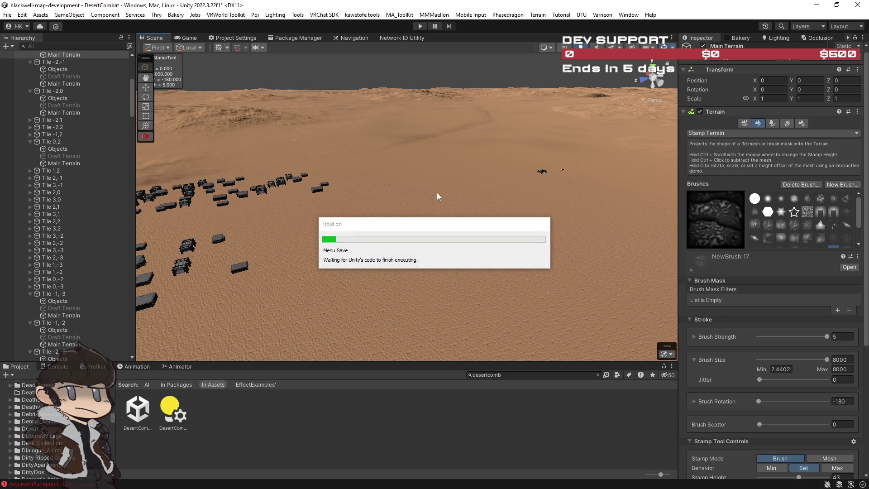
# Turn the view toward the parked vehicles and clear the terrain selection
pyautogui.moveTo(371, 174)
pyautogui.mouseDown()
pyautogui.moveTo(237, 166)
pyautogui.moveTo(474, 125)
pyautogui.moveTo(163, 95)
pyautogui.mouseUp()
pyautogui.click(203, 64)
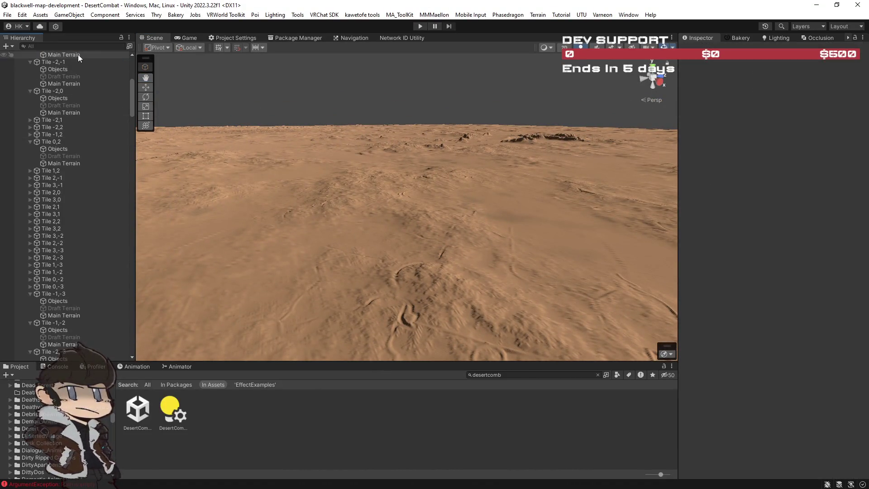